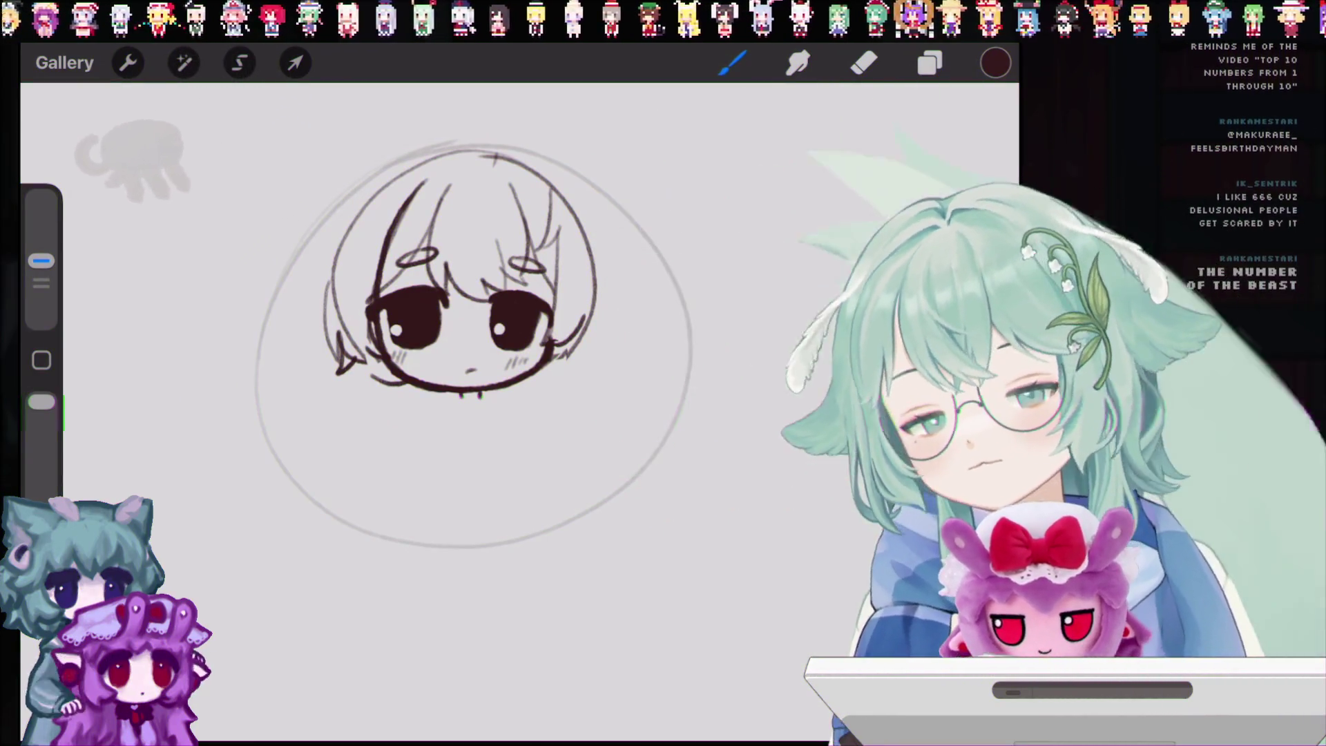
# Step: Delete the large guide circle layer from the Layers list
pyautogui.click(929, 63)
pyautogui.click(929, 63)
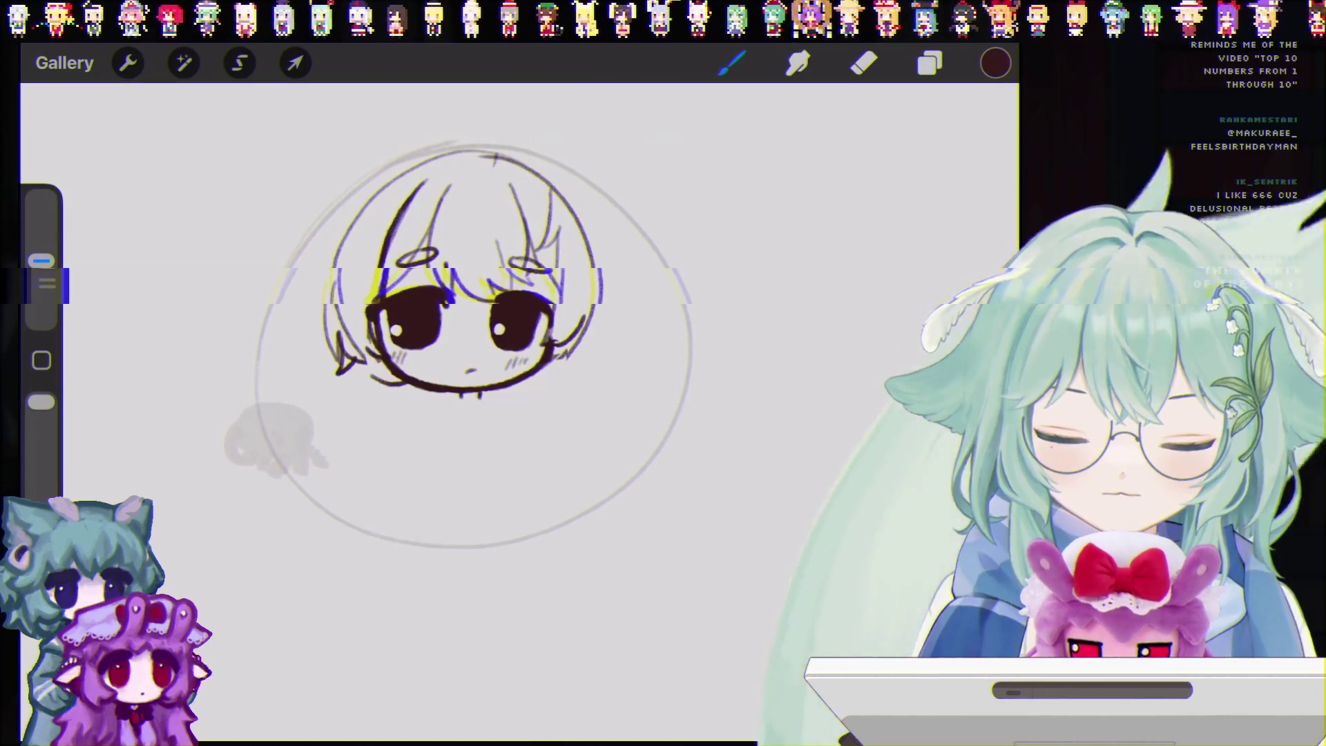
pyautogui.scroll(-3, 546, 408)
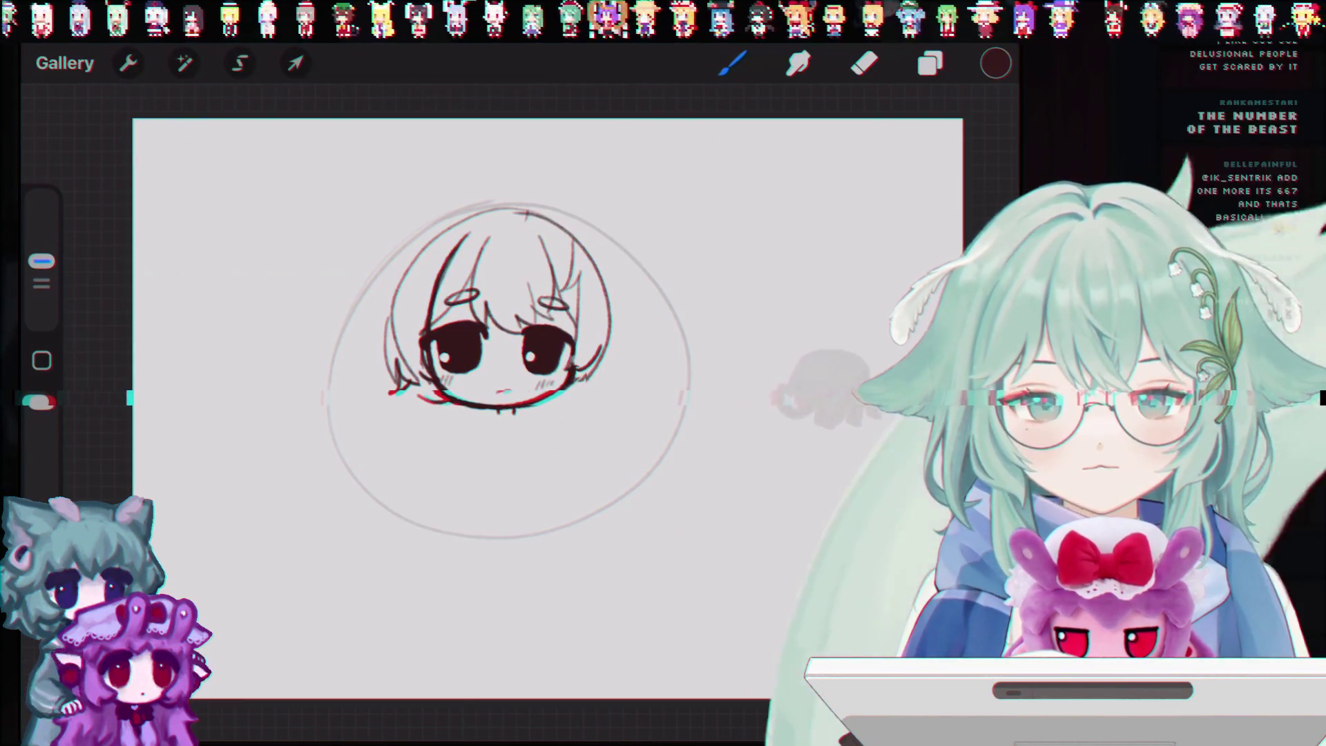
pyautogui.click(929, 63)
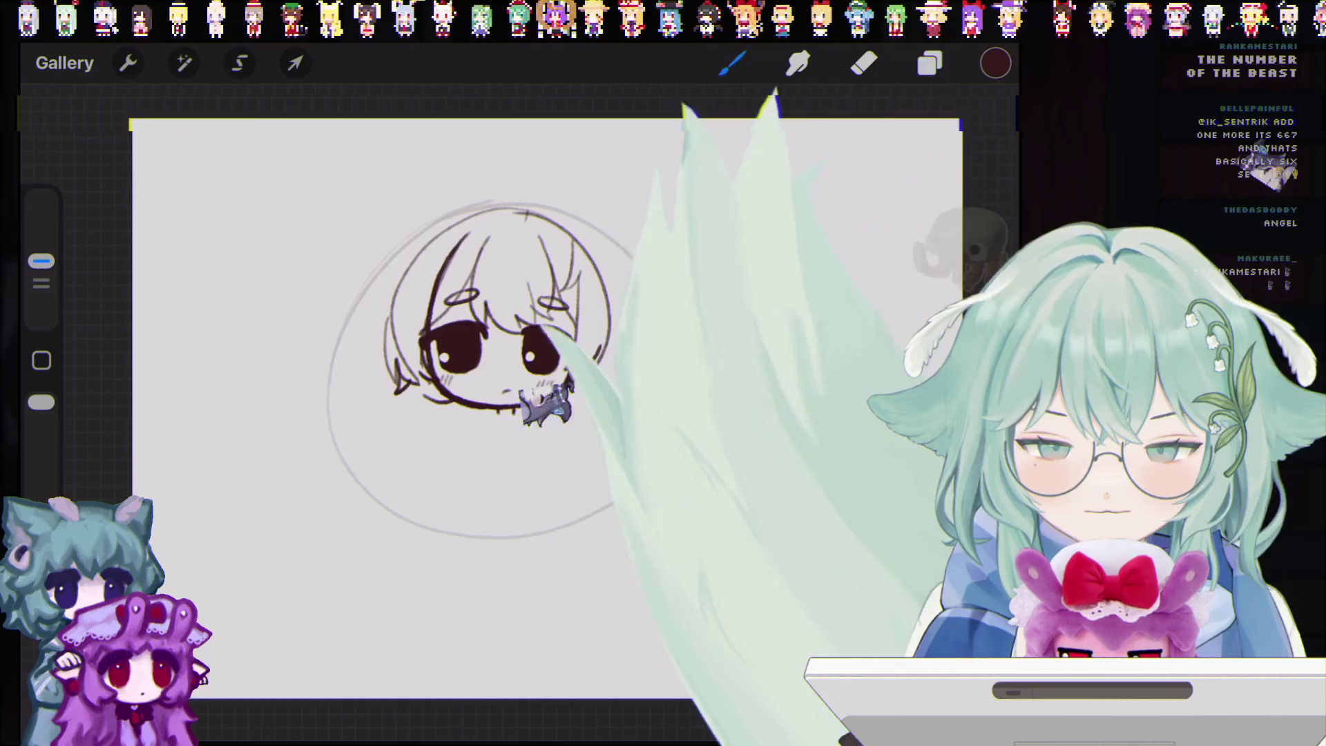
pyautogui.click(930, 63)
pyautogui.click(929, 63)
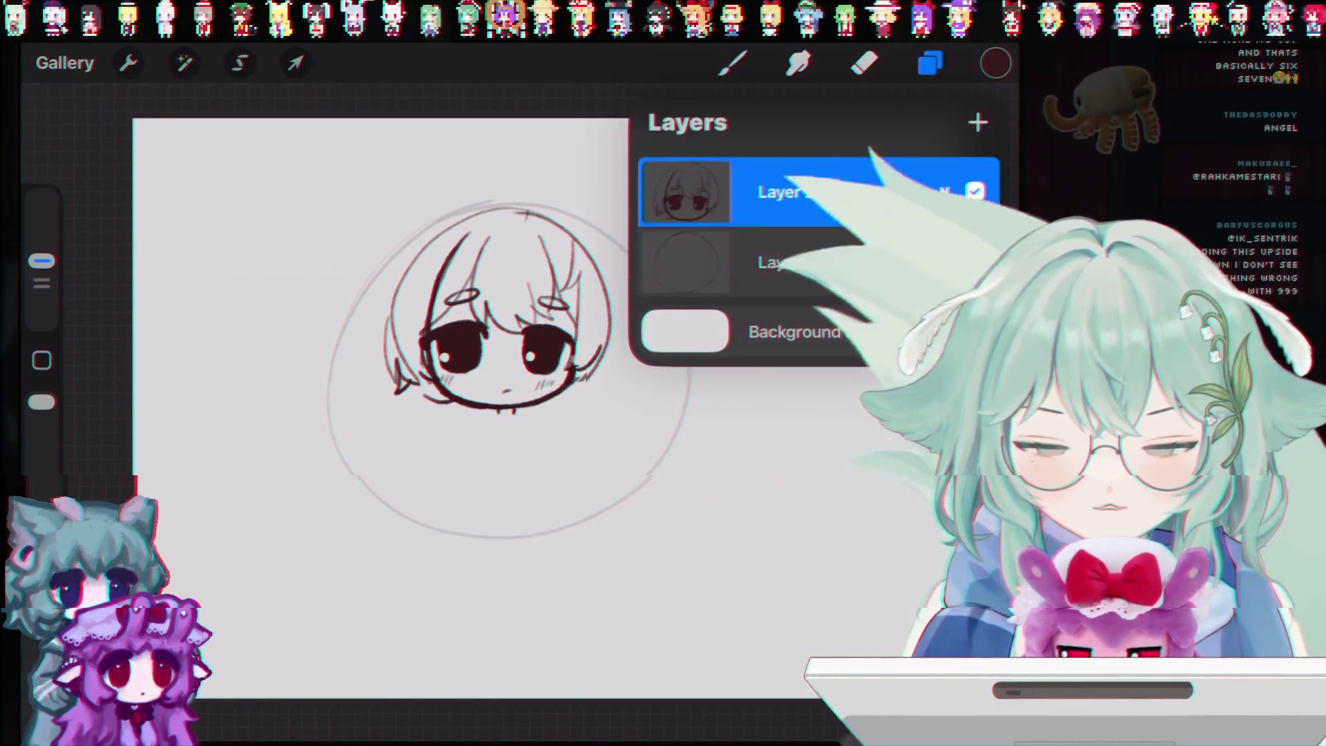
pyautogui.moveTo(898, 260); pyautogui.dragTo(759, 260)
pyautogui.click(967, 260)
pyautogui.click(929, 63)
# Step: Move the chibi head sketch up to the canvas's upper left with Transform
pyautogui.click(295, 63)
pyautogui.moveTo(497, 311)
pyautogui.mouseDown()
pyautogui.moveTo(348, 321)
pyautogui.moveTo(338, 306)
pyautogui.mouseUp()
pyautogui.click(929, 62)
pyautogui.click(929, 63)
pyautogui.scroll(2, 483, 408)
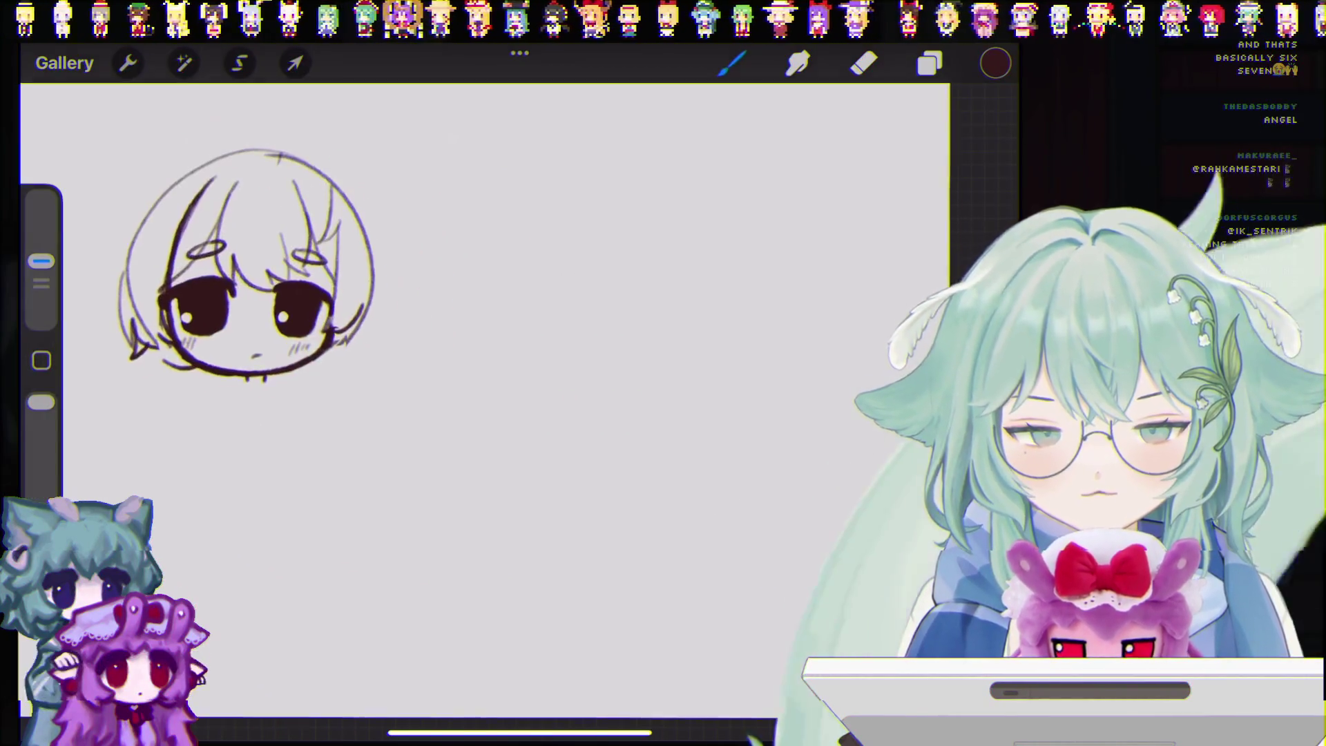
# Step: Draw a head circle right of the first head, with a vertical centre line and neck line
pyautogui.moveTo(589, 202); pyautogui.dragTo(680, 352)
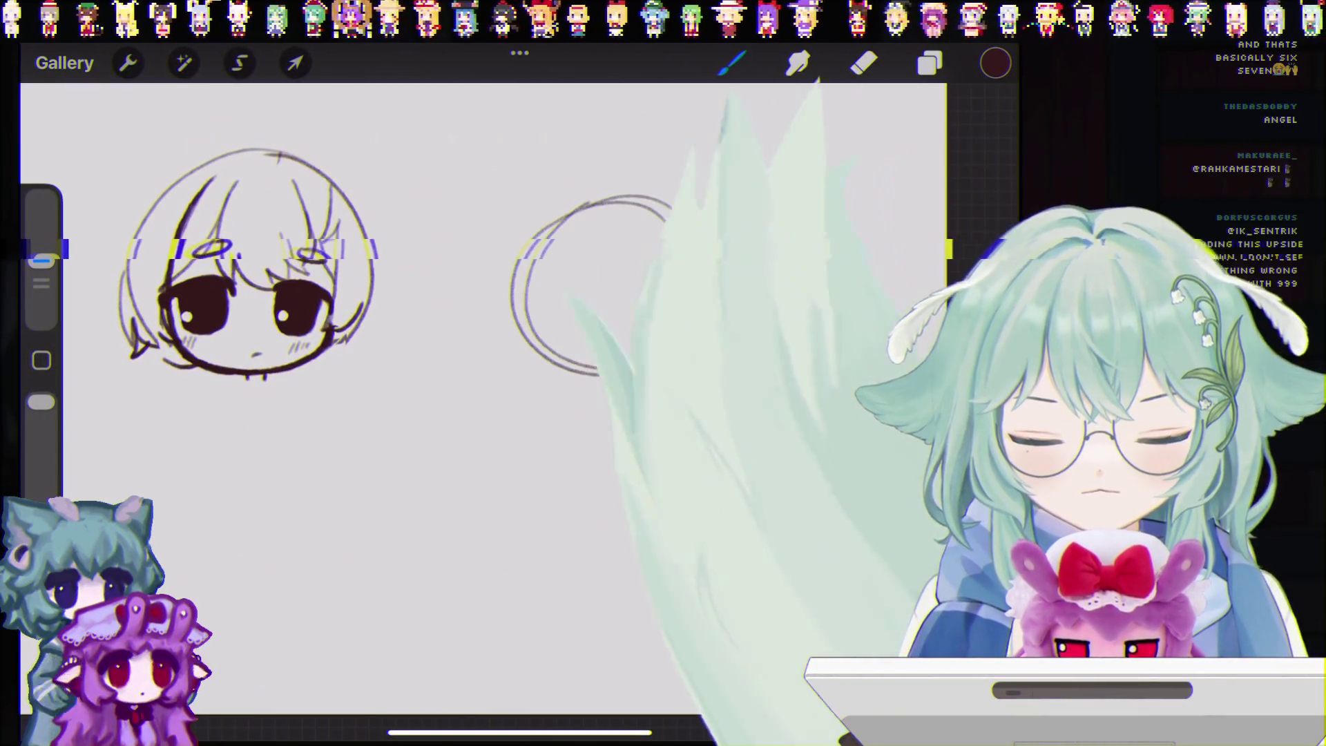
pyautogui.moveTo(627, 203); pyautogui.dragTo(598, 389)
pyautogui.hotkey('ctrl', 'shift', 'z')
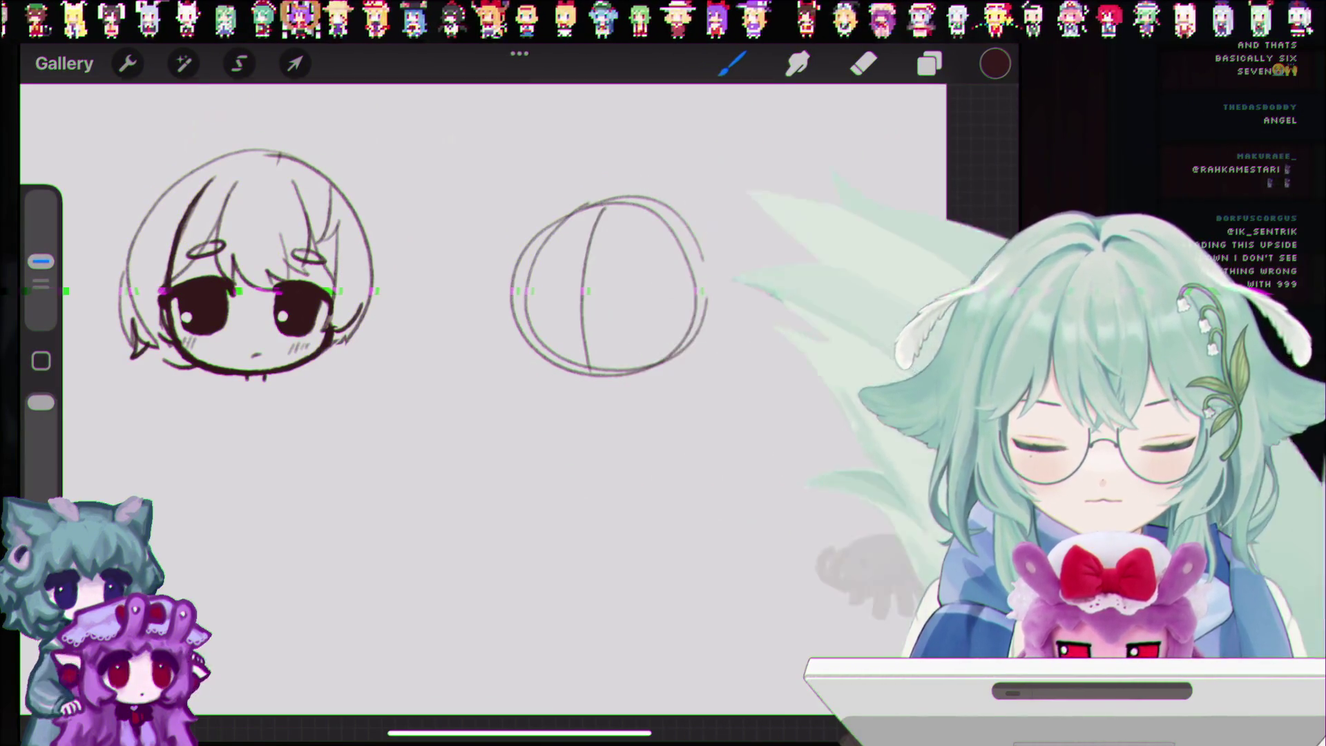
pyautogui.moveTo(577, 378)
pyautogui.mouseDown()
pyautogui.moveTo(556, 396)
pyautogui.moveTo(625, 376)
pyautogui.mouseUp()
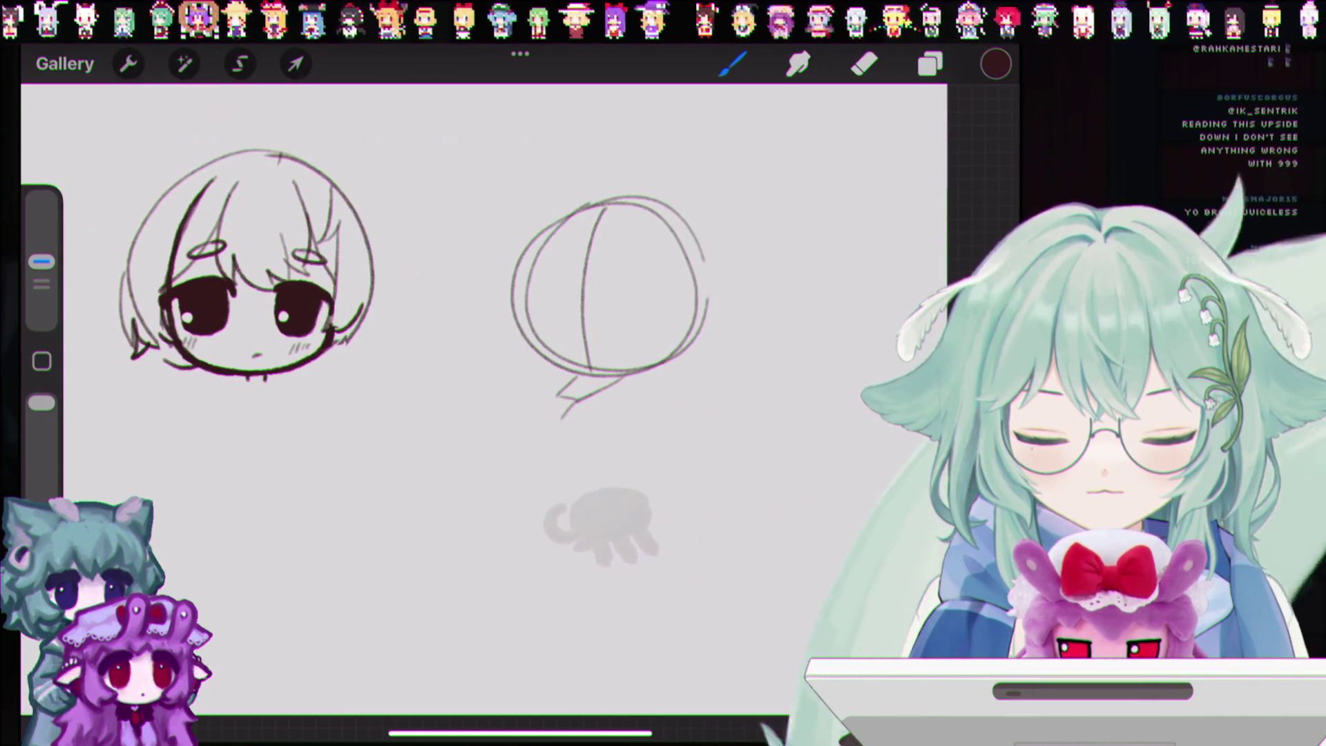
# Step: Try small strokes at the bottom of the neck, undoing the rejected ones
pyautogui.moveTo(567, 413); pyautogui.dragTo(597, 423)
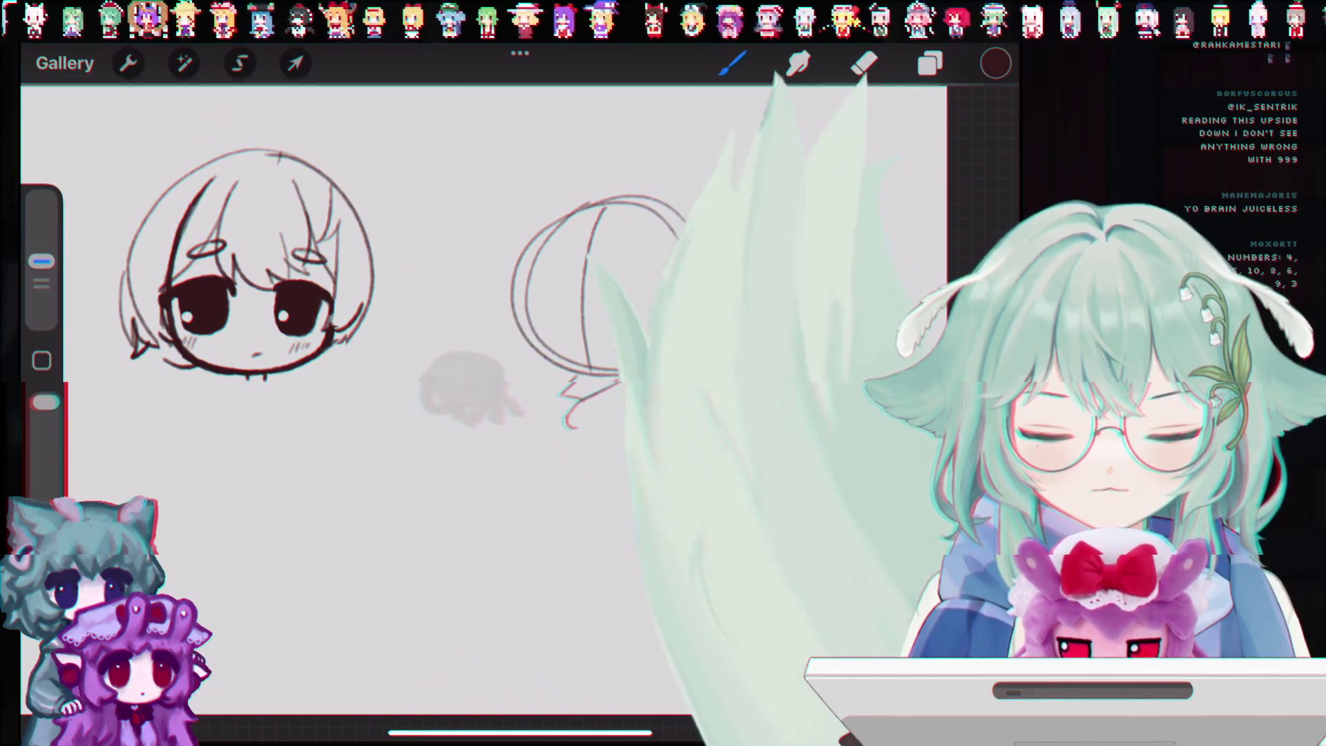
pyautogui.hotkey('ctrl', 'z')
pyautogui.moveTo(578, 428); pyautogui.dragTo(614, 409)
pyautogui.hotkey('ctrl', 'z')
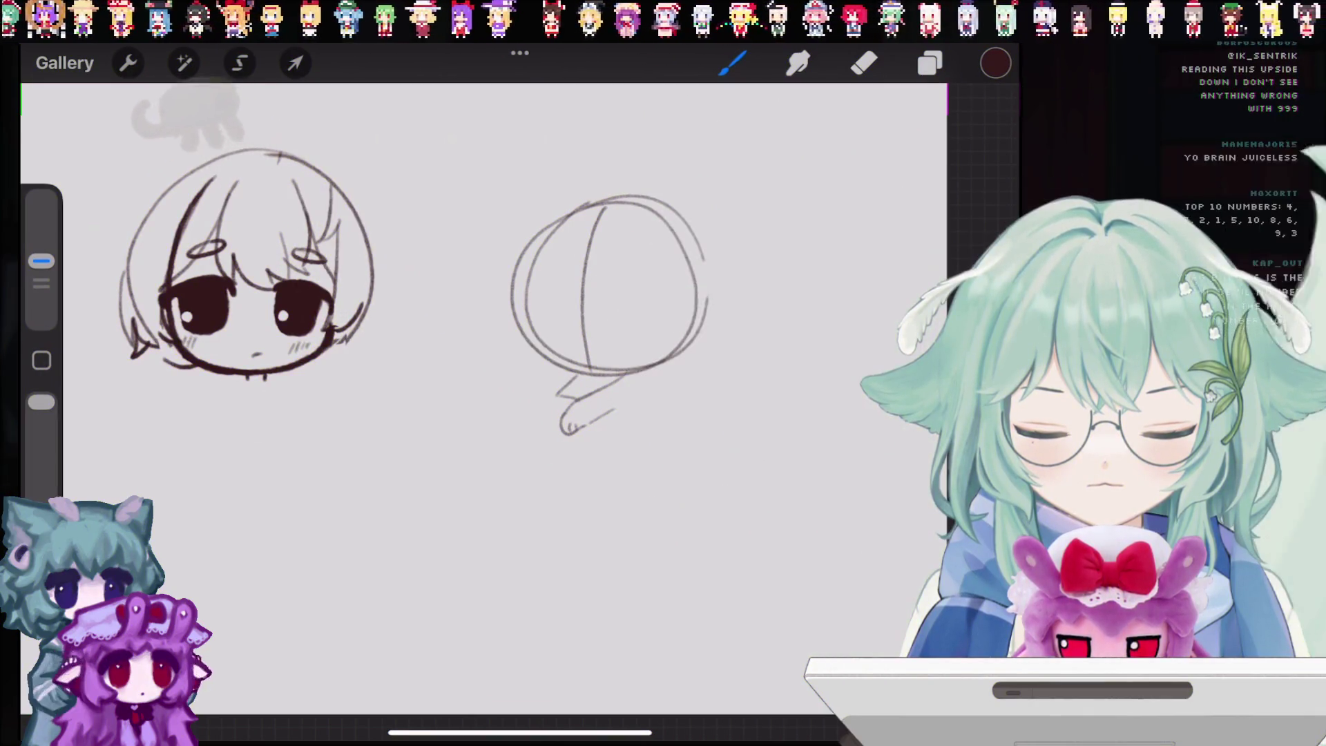
pyautogui.hotkey('ctrl', 'z')
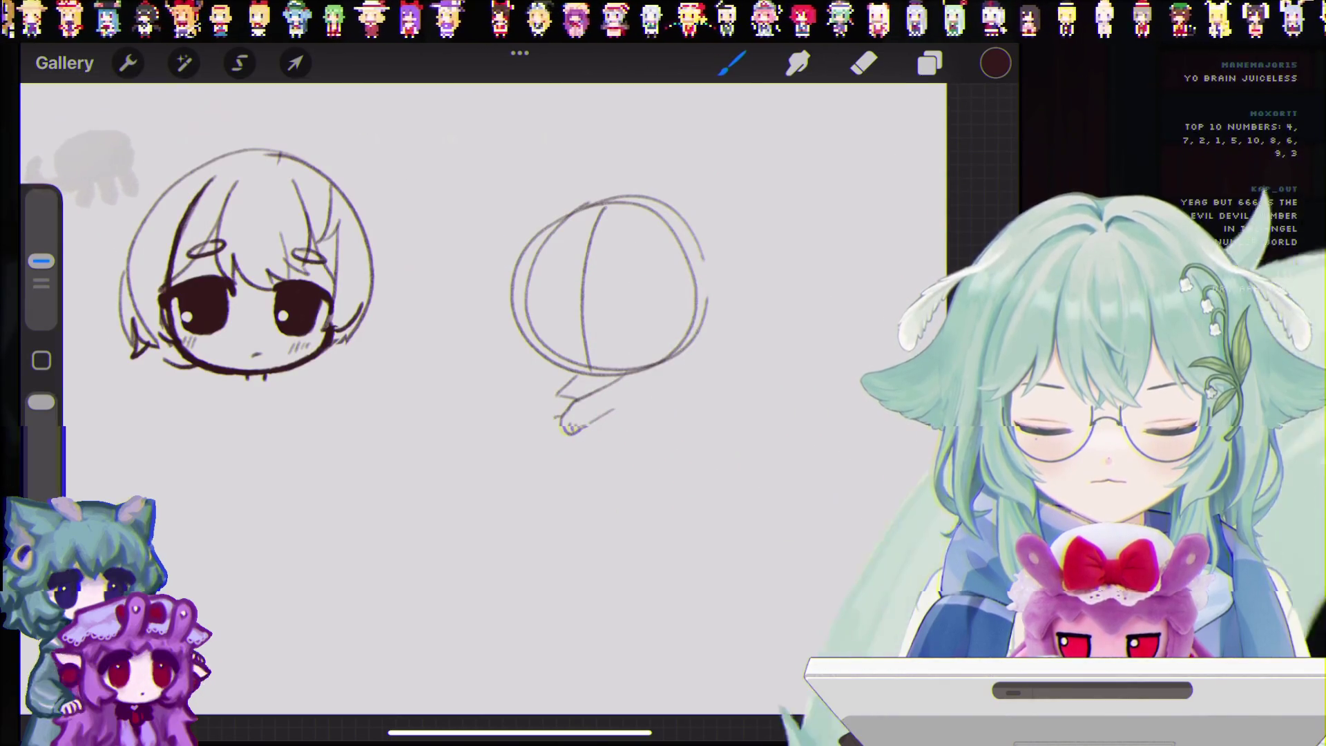
pyautogui.hotkey('ctrl', 'z')
pyautogui.hotkey('ctrl', 'z')
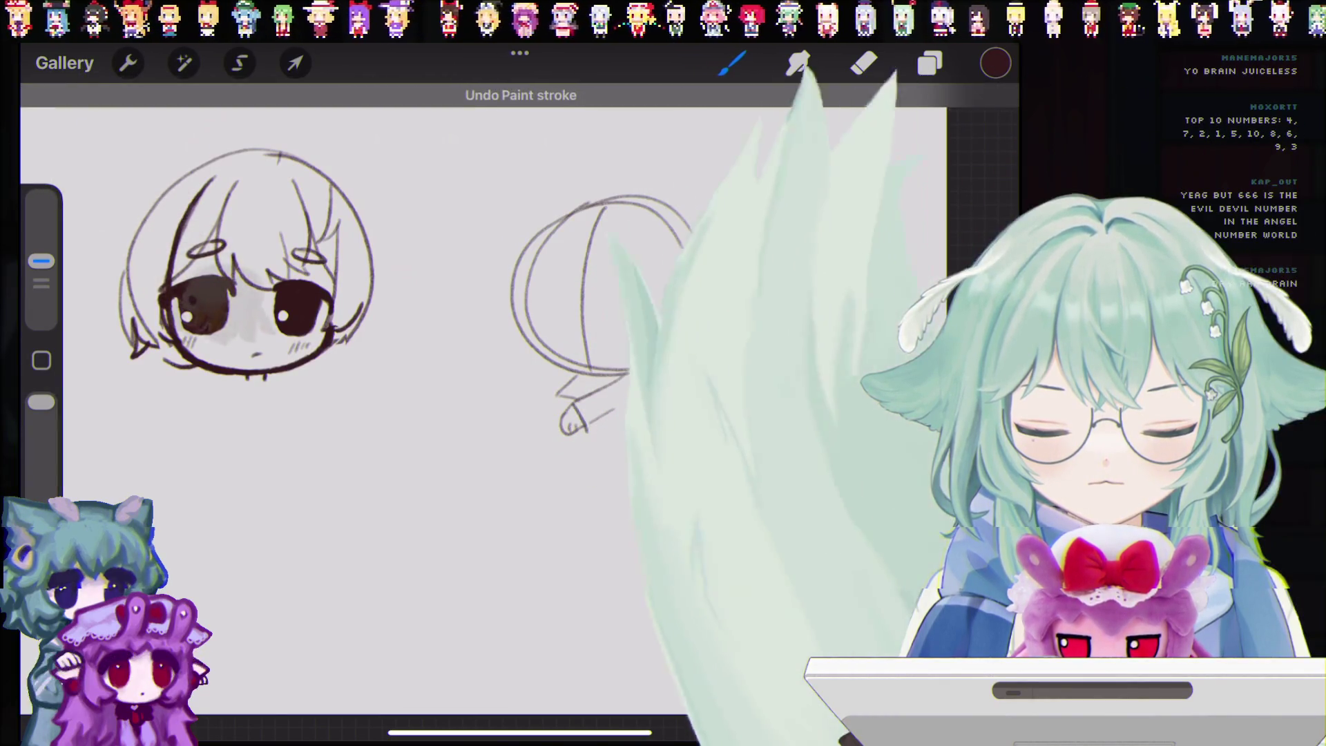
pyautogui.moveTo(572, 399); pyautogui.dragTo(587, 431)
pyautogui.hotkey('ctrl', 'z')
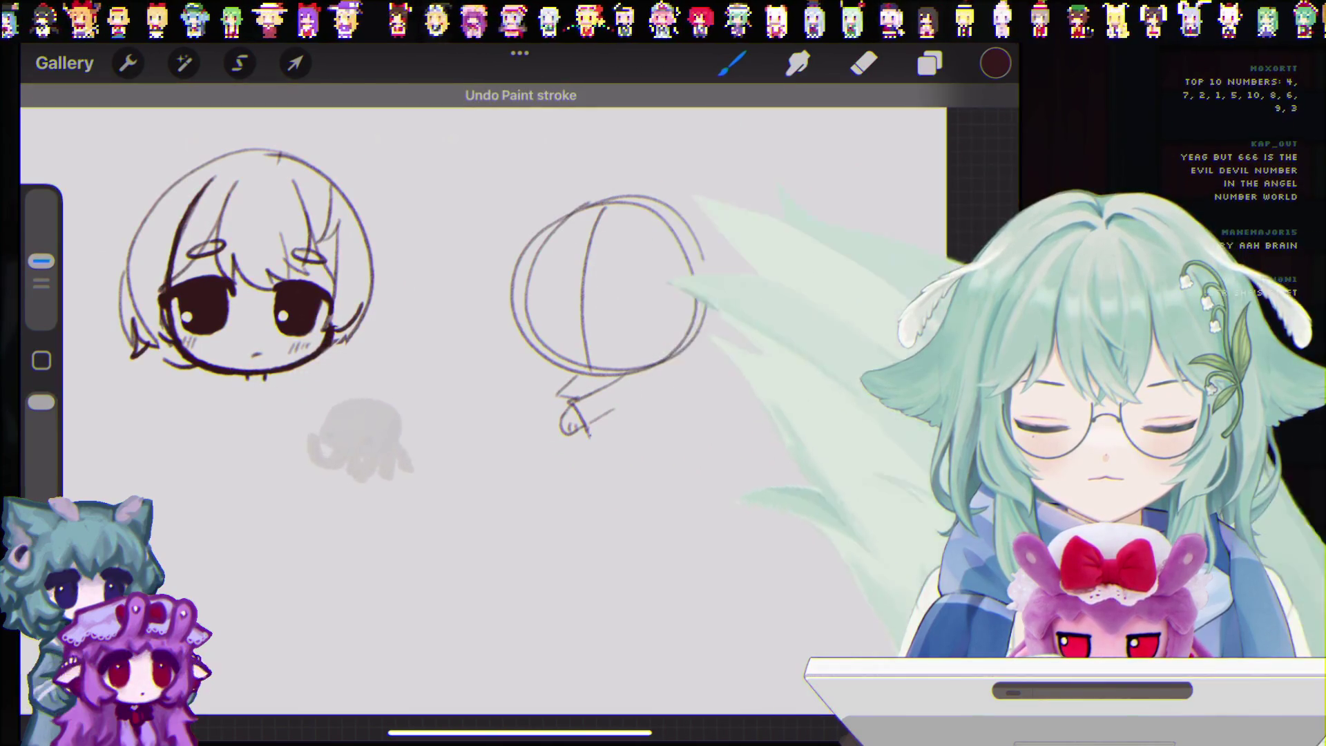
# Step: Rework the collar stroke left of the neck and a line below it, undoing misfires
pyautogui.moveTo(577, 375); pyautogui.dragTo(546, 411)
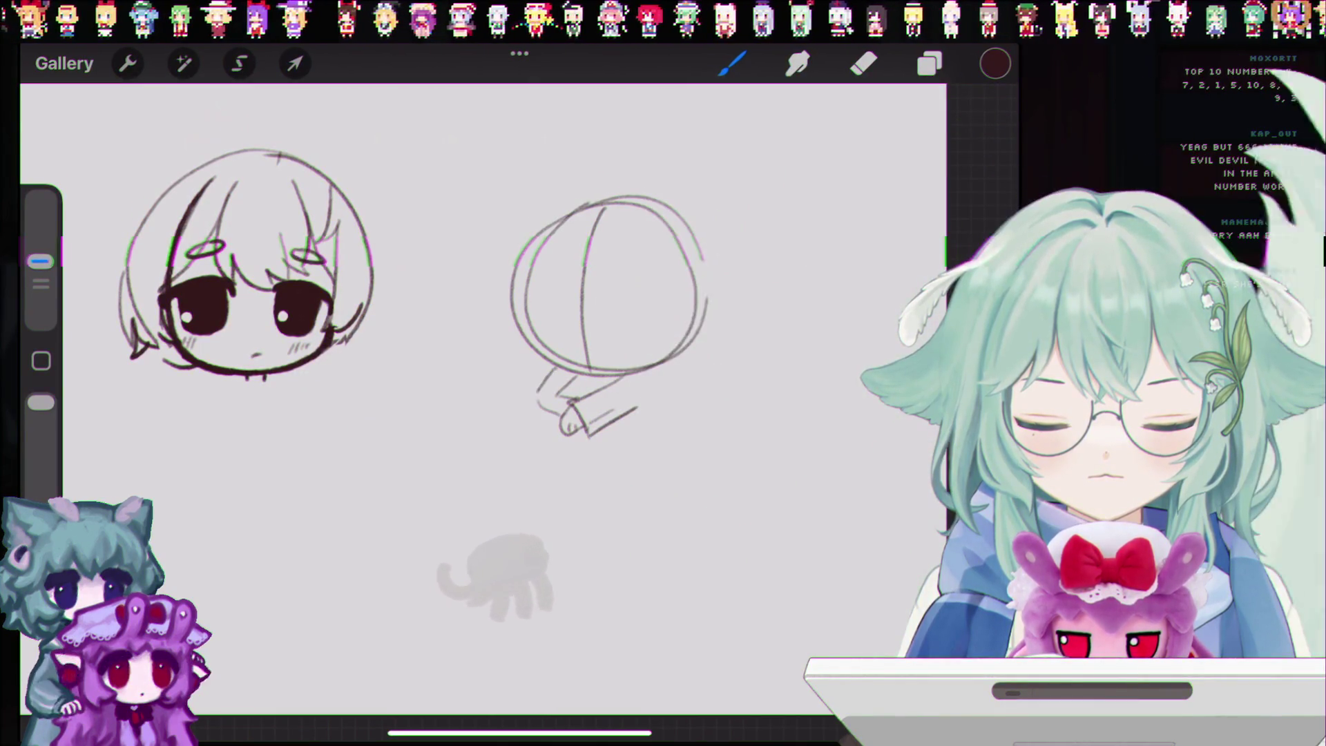
pyautogui.hotkey('ctrl', 'z')
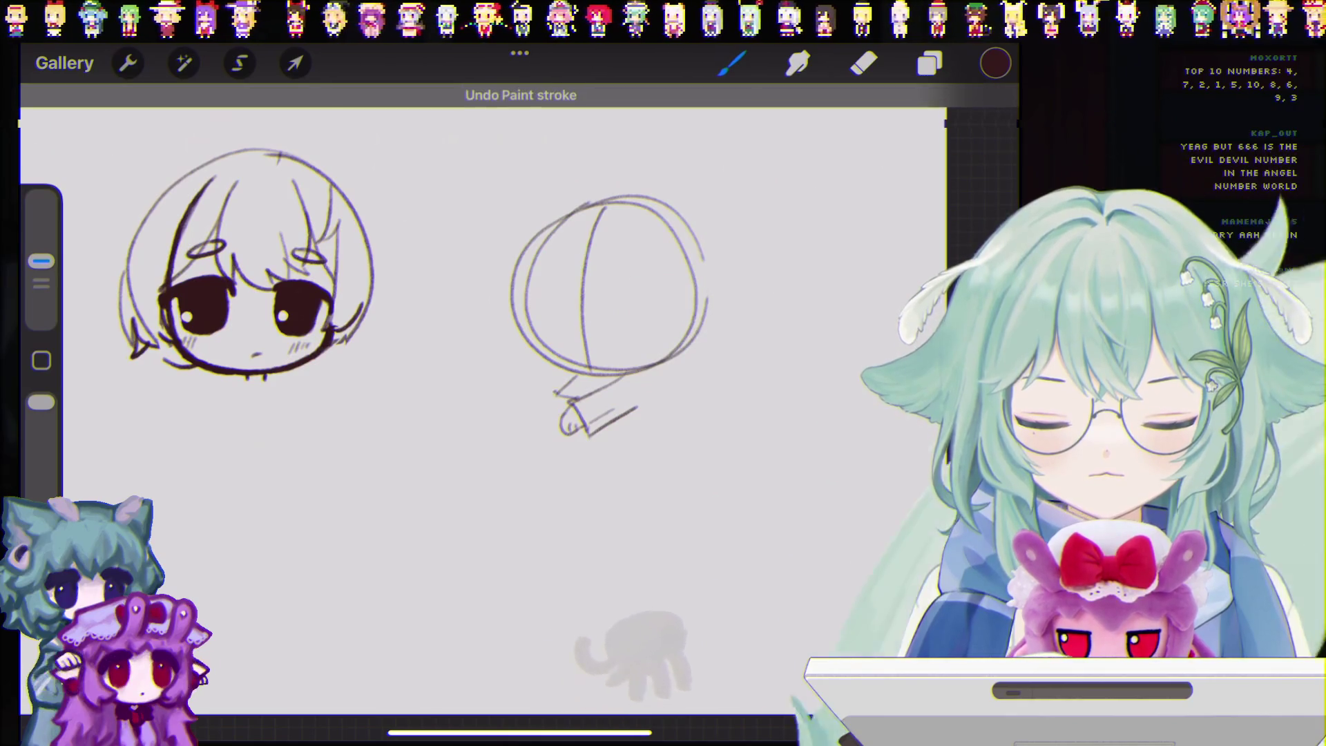
pyautogui.moveTo(573, 380)
pyautogui.mouseDown()
pyautogui.moveTo(533, 396)
pyautogui.moveTo(561, 419)
pyautogui.mouseUp()
pyautogui.hotkey('ctrl', 'z')
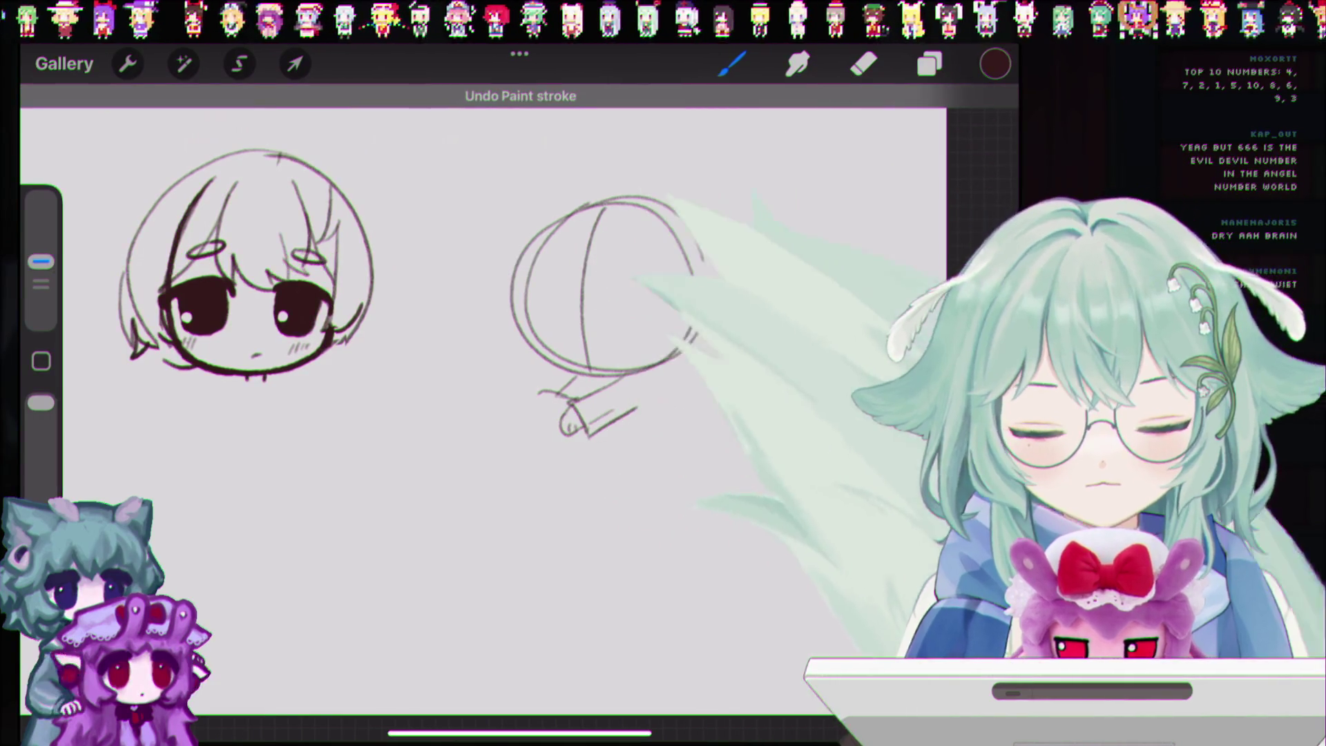
pyautogui.moveTo(561, 397); pyautogui.dragTo(542, 411)
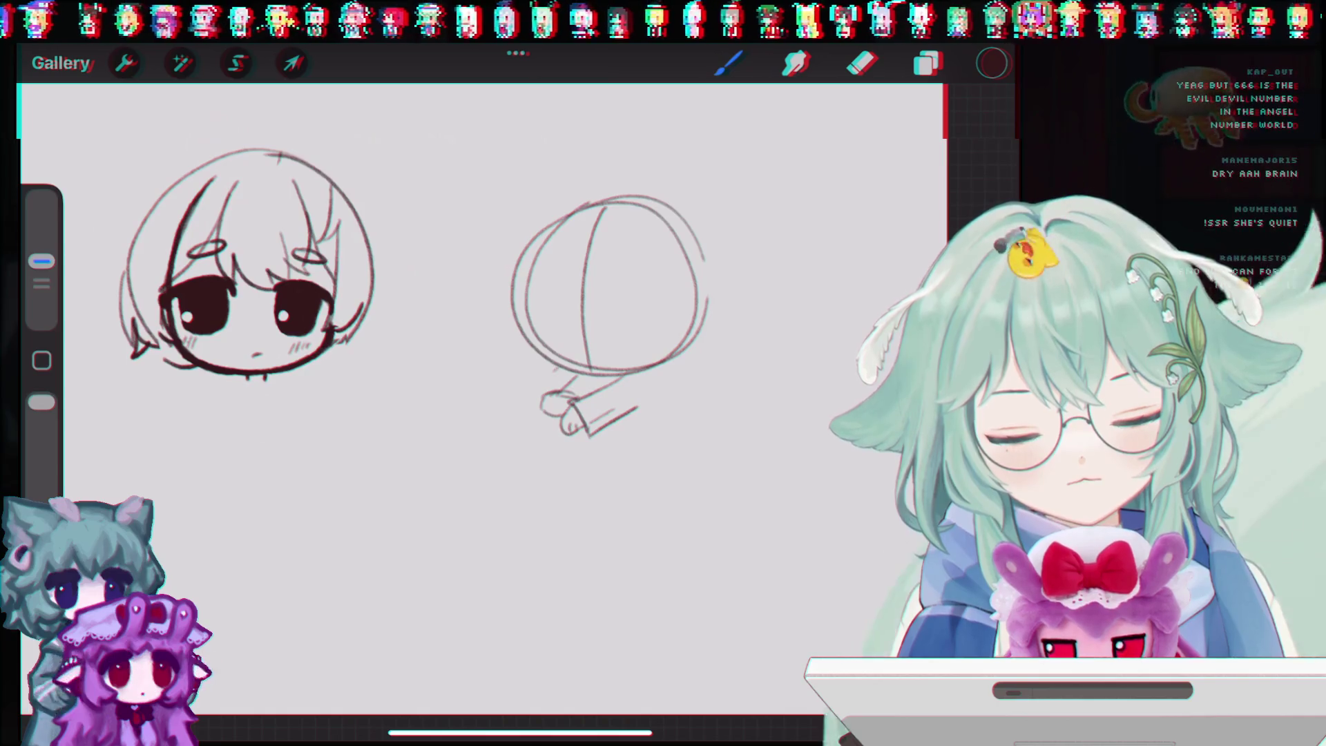
pyautogui.hotkey('ctrl', 'z')
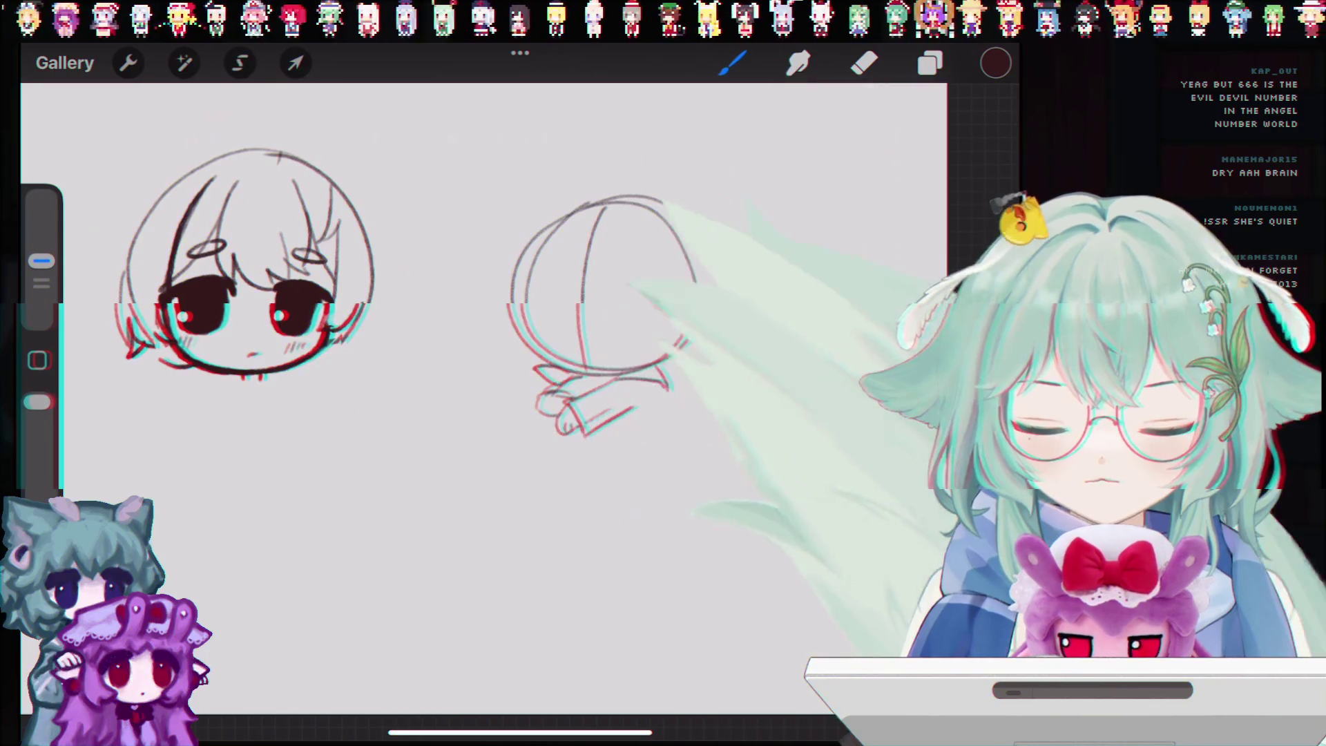
pyautogui.moveTo(557, 411); pyautogui.dragTo(548, 457)
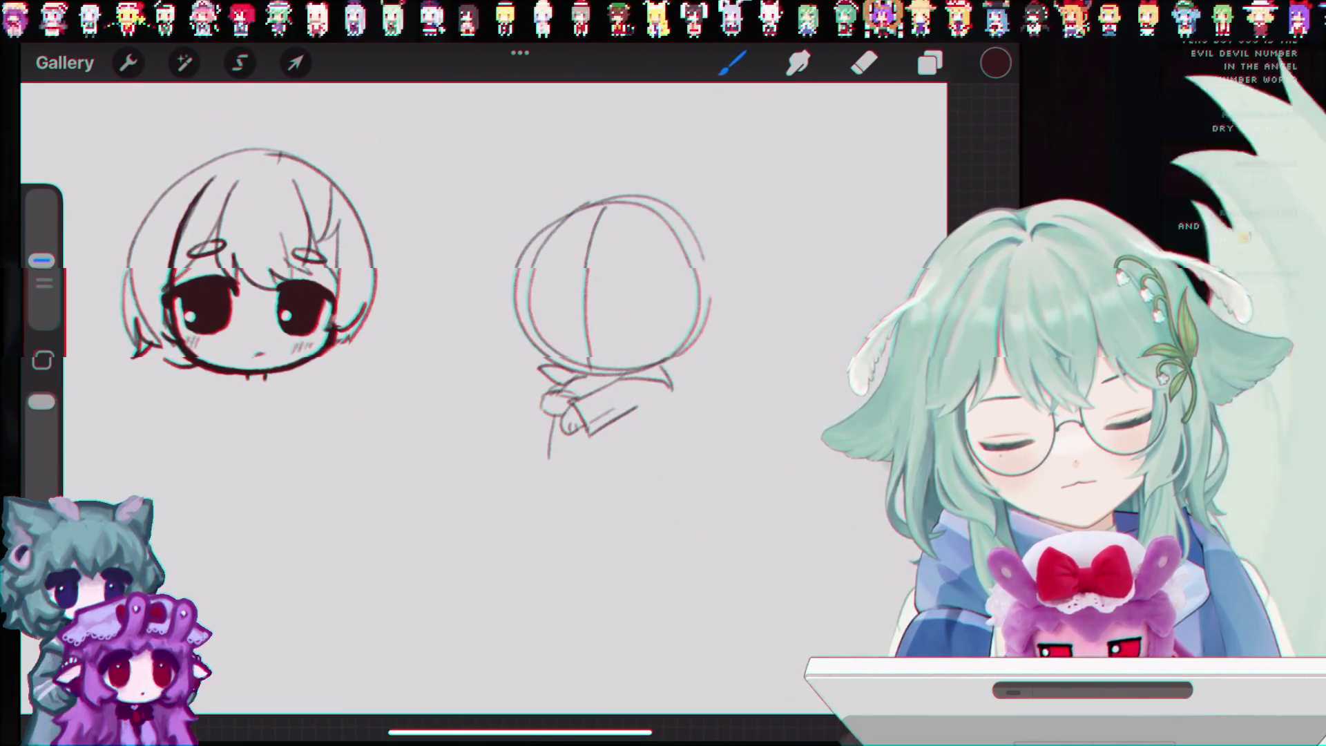
pyautogui.hotkey('ctrl', 'z')
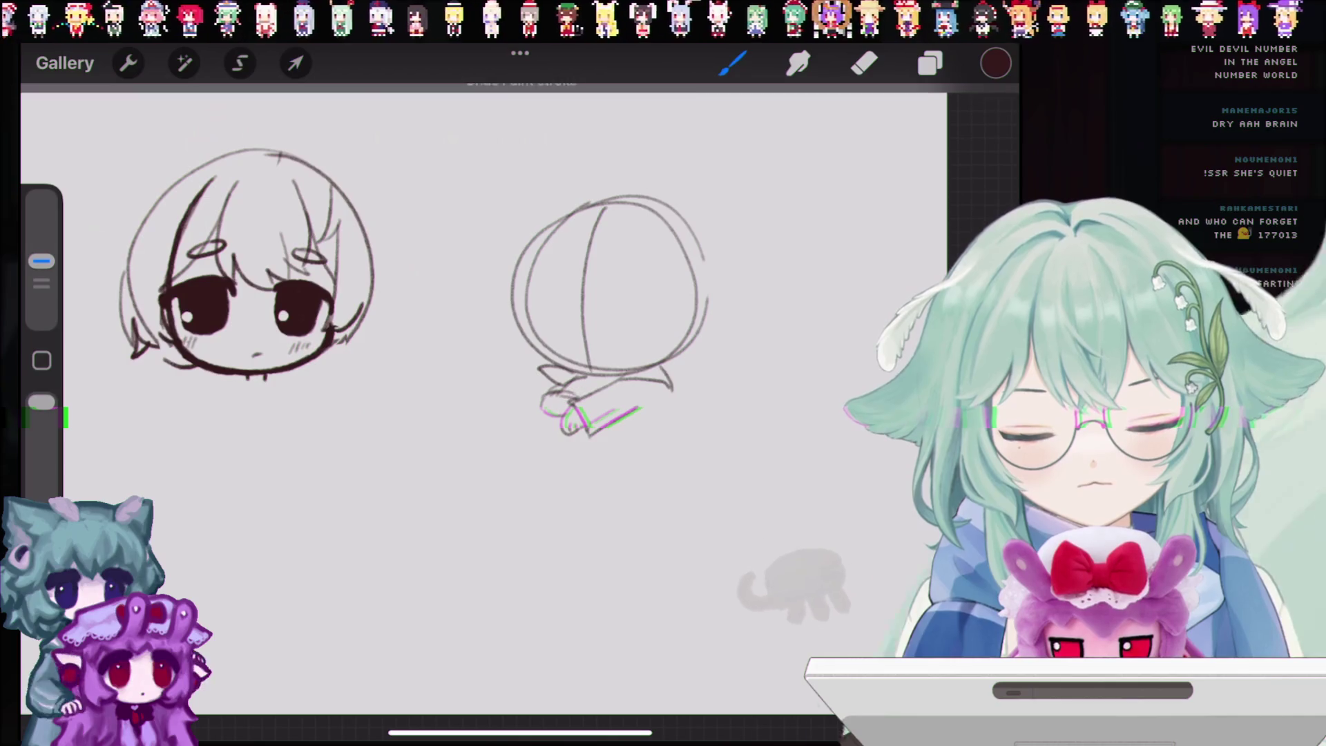
# Step: Restore the line below the collar and try lower-body curves, undoing the unwanted ones
pyautogui.hotkey('ctrl', 'shift', 'z')
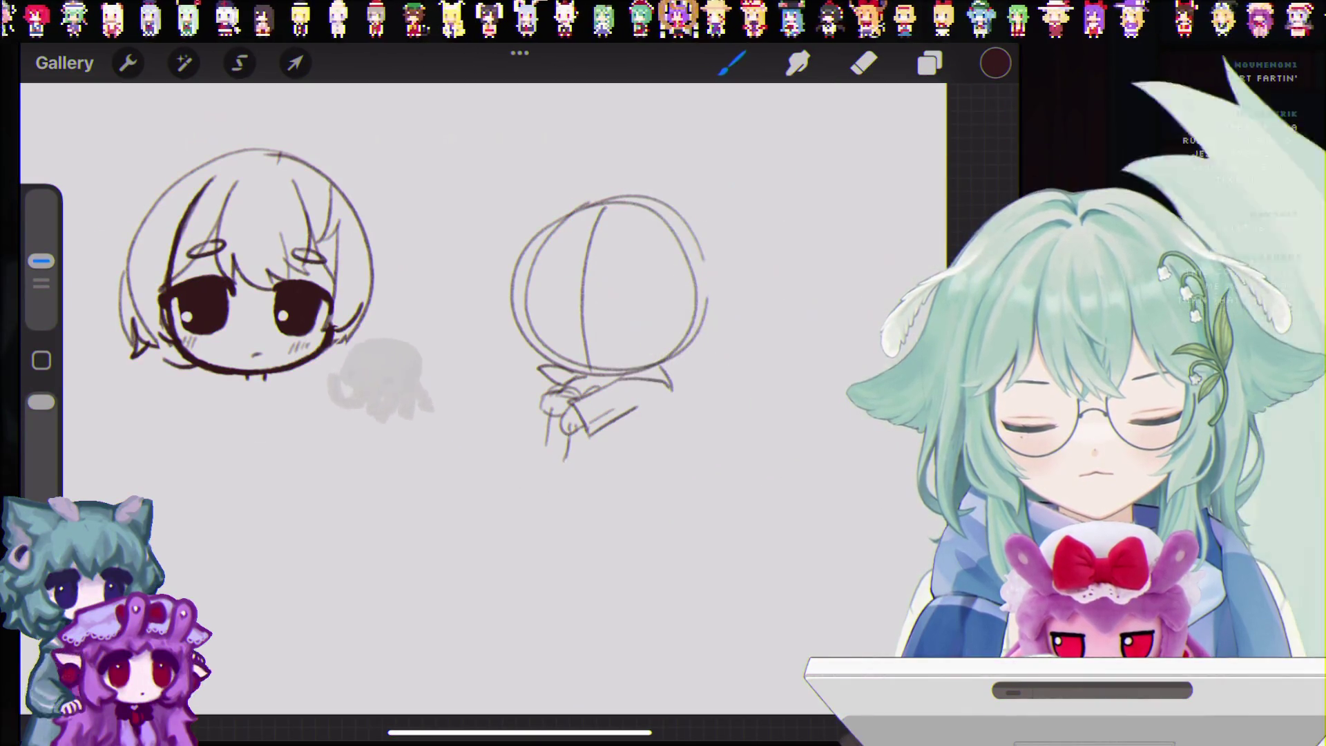
pyautogui.hotkey('ctrl', 'z')
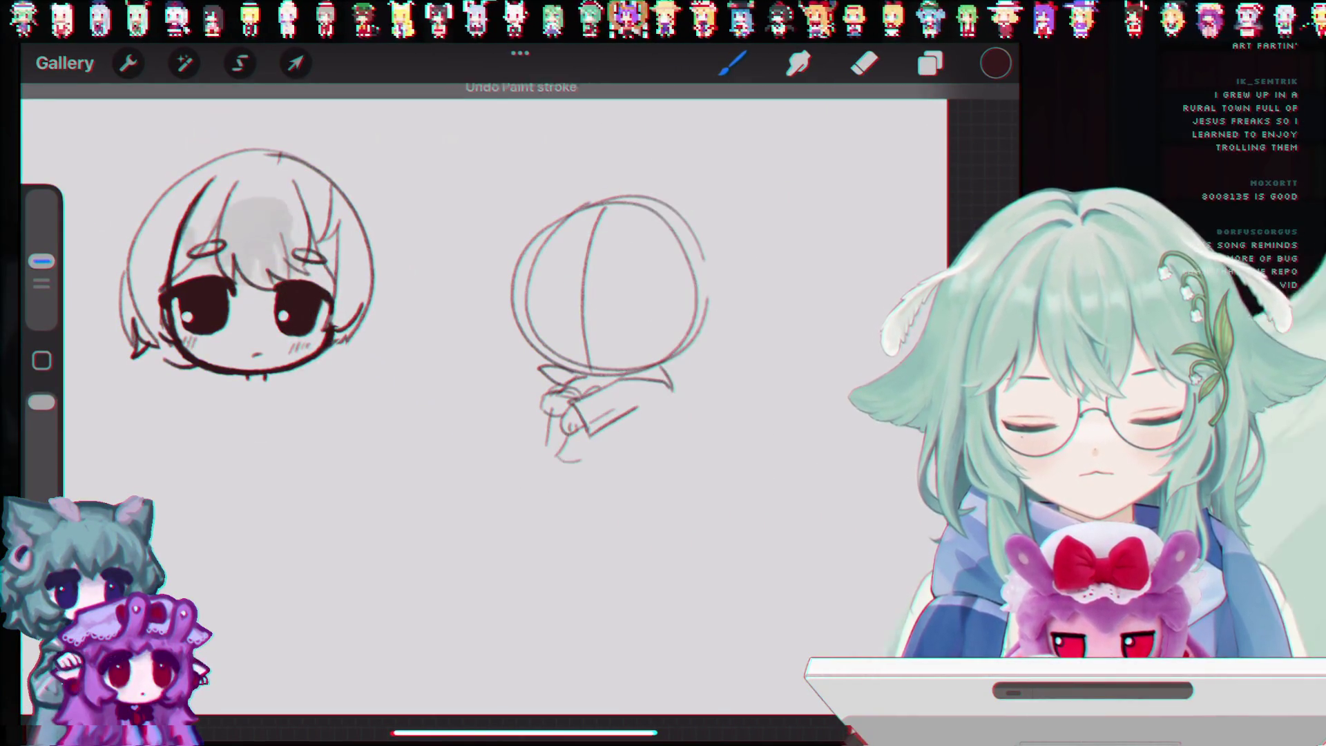
pyautogui.hotkey('ctrl', 'z')
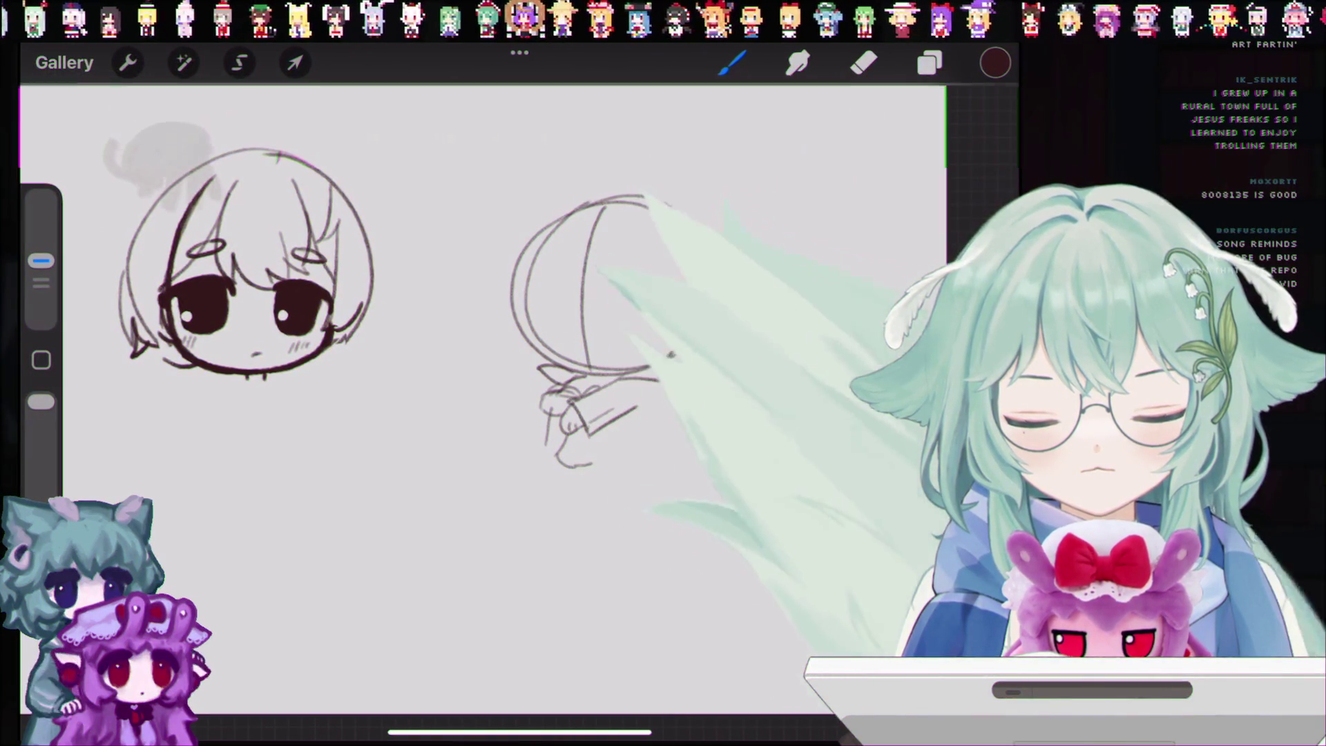
pyautogui.hotkey('ctrl', 'z')
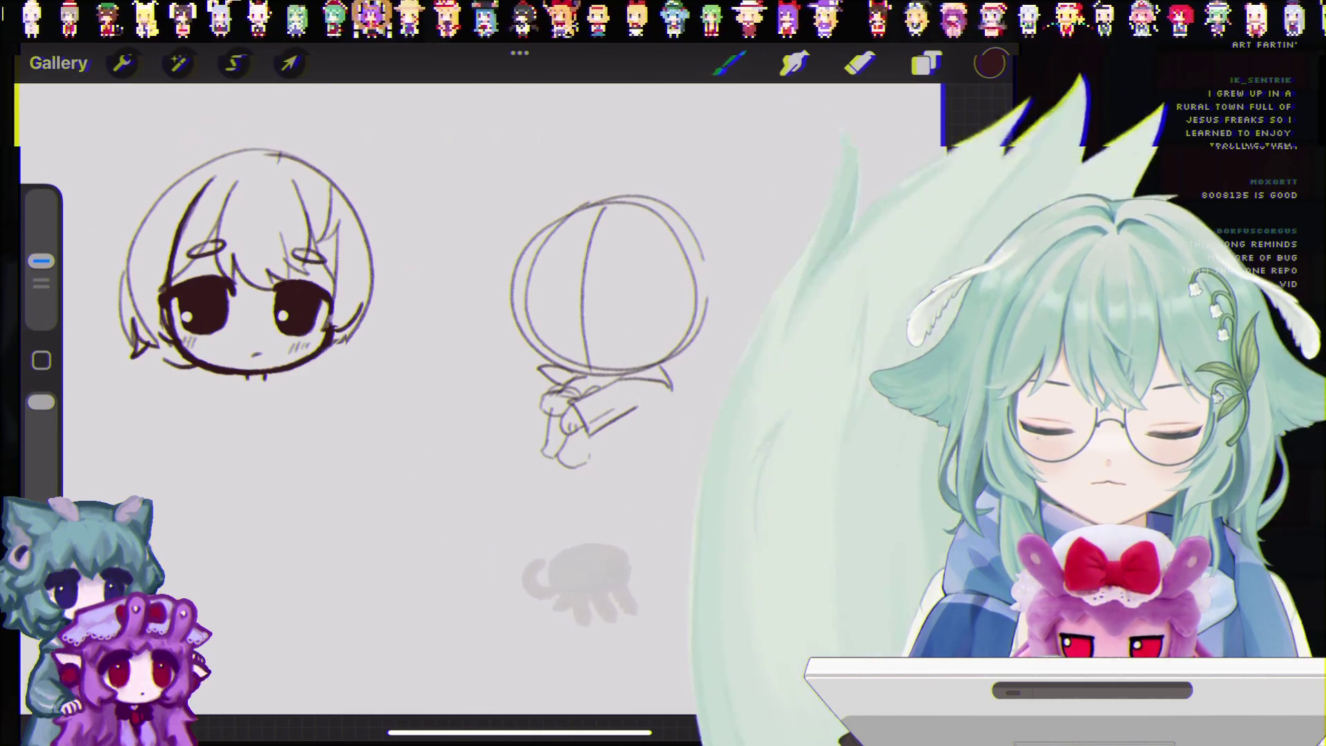
pyautogui.hotkey('ctrl', 'z')
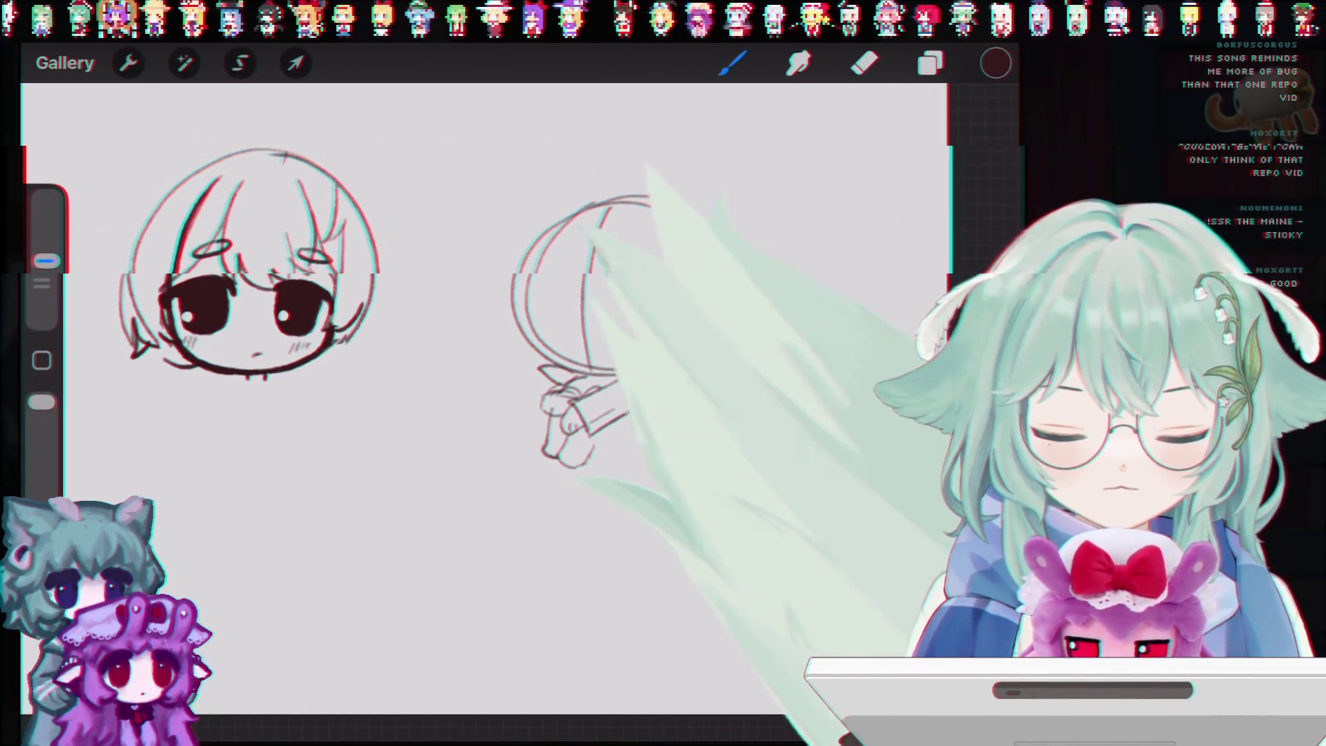
pyautogui.moveTo(622, 415)
pyautogui.mouseDown()
pyautogui.moveTo(591, 459)
pyautogui.moveTo(663, 472)
pyautogui.mouseUp()
pyautogui.hotkey('ctrl', 'z')
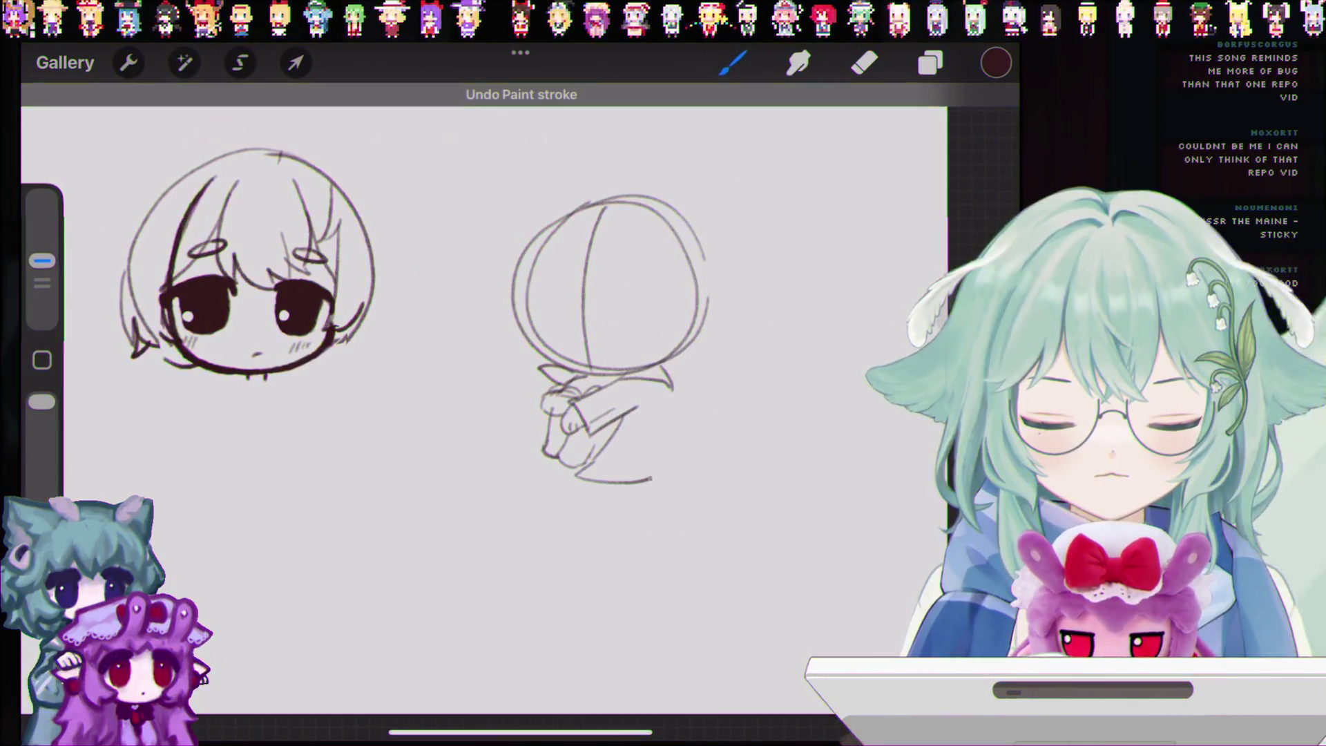
pyautogui.hotkey('ctrl', 'z')
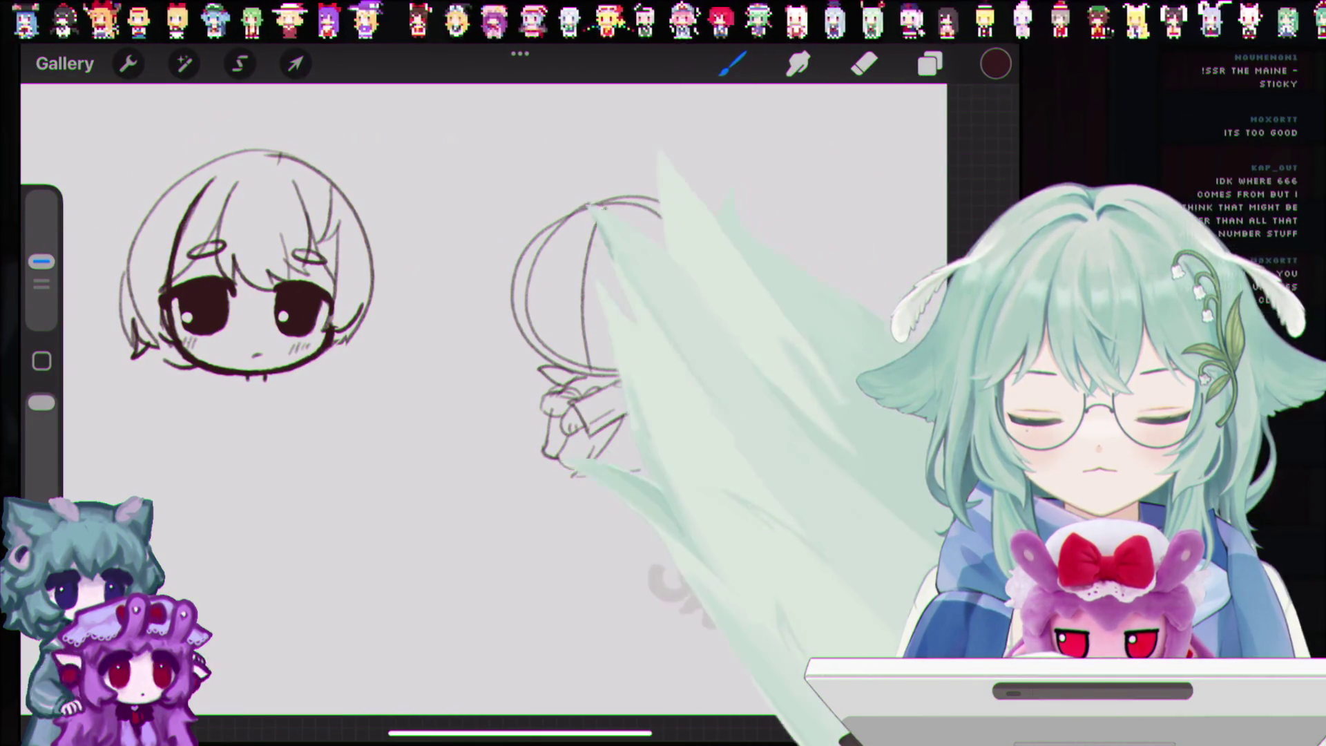
pyautogui.hotkey('ctrl', 'z')
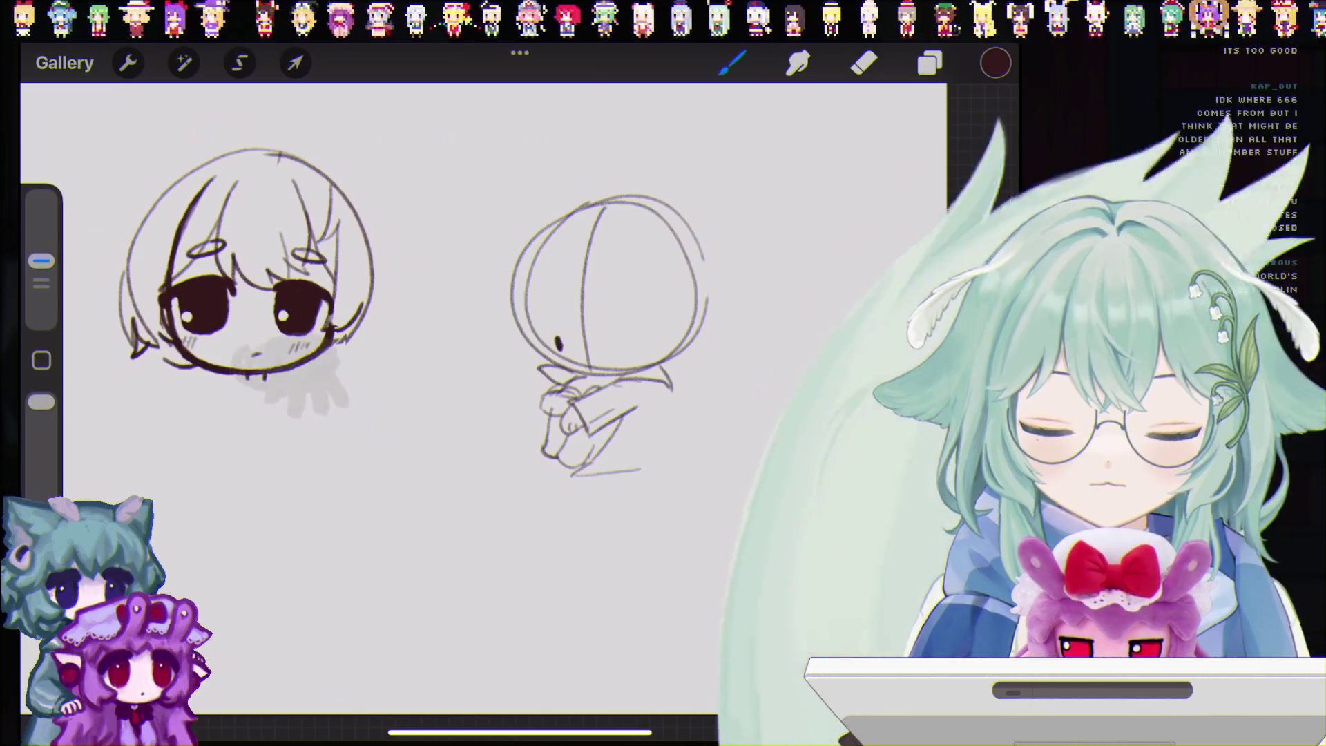
# Step: Undo the grey blush stroke and trial marks on the second face
pyautogui.hotkey('ctrl', 'z')
pyautogui.moveTo(103, 228); pyautogui.dragTo(200, 235)
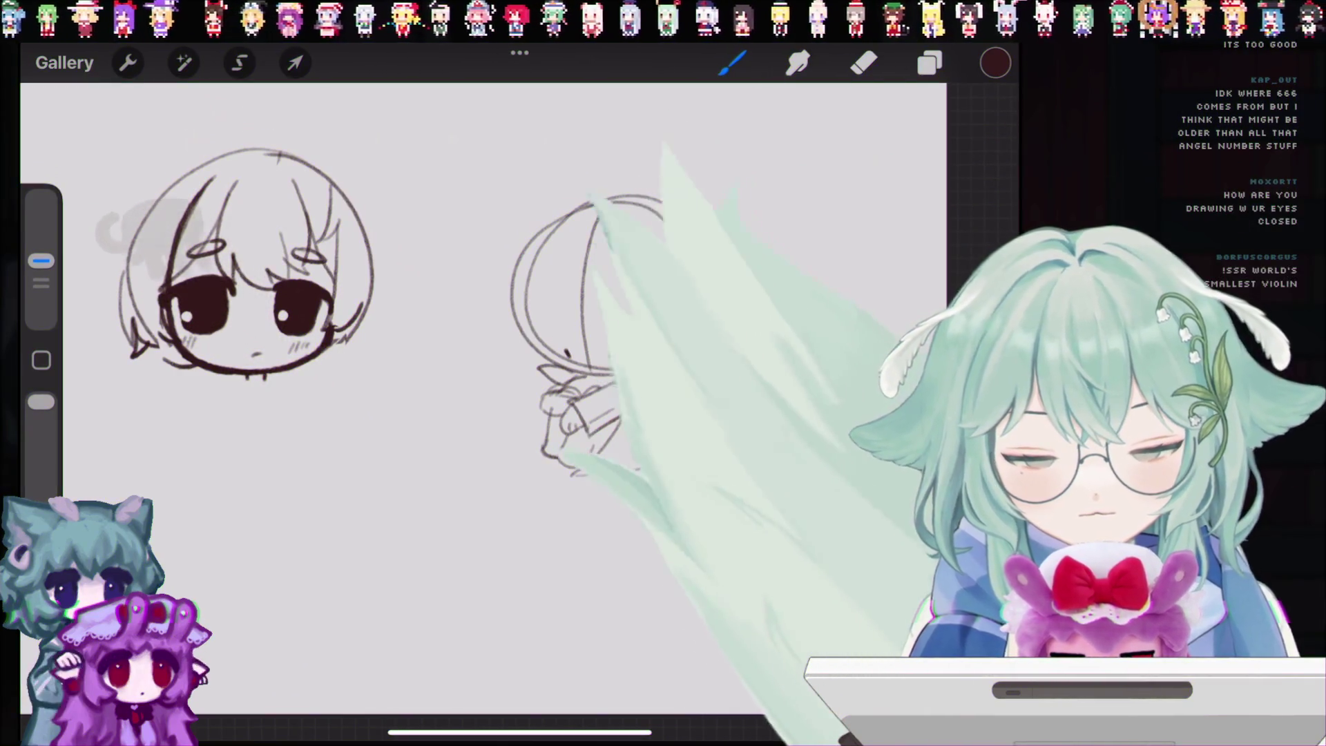
pyautogui.hotkey('ctrl', 'z')
pyautogui.hotkey('ctrl', 'z')
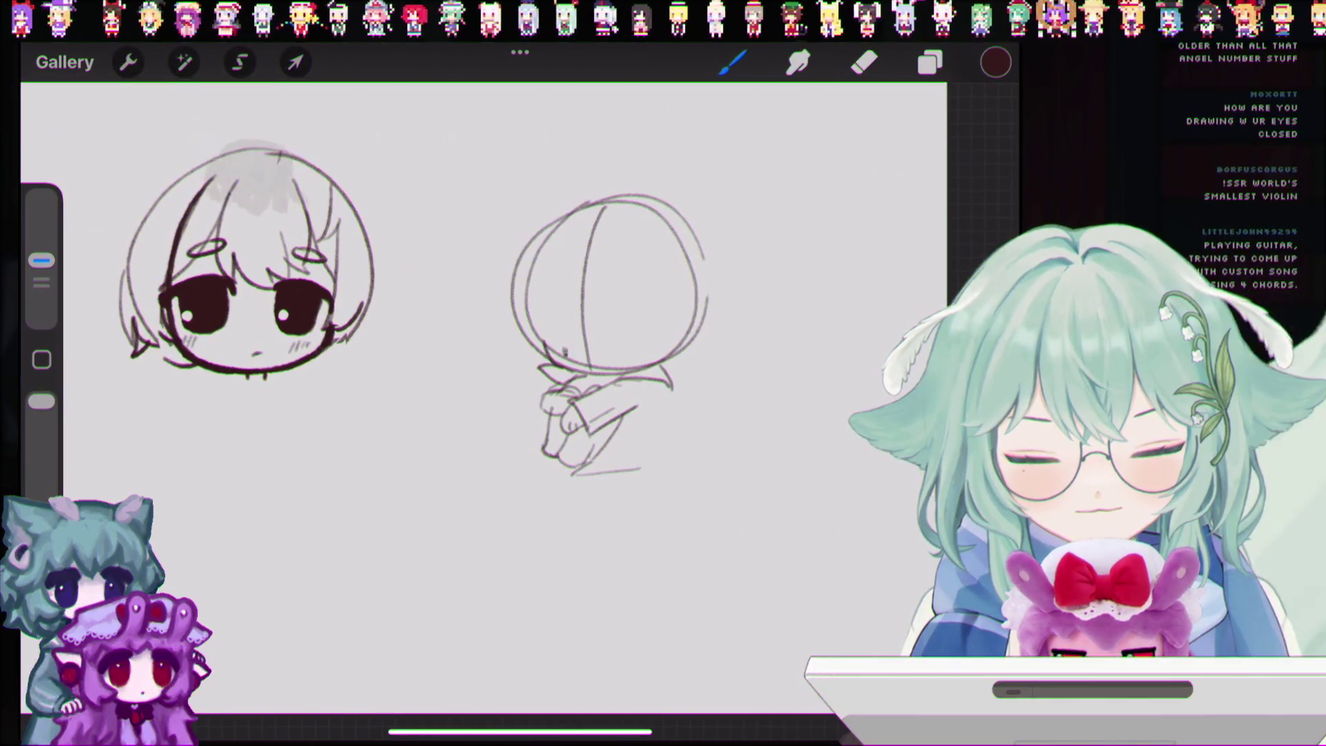
pyautogui.click(565, 350)
pyautogui.hotkey('ctrl', 'z')
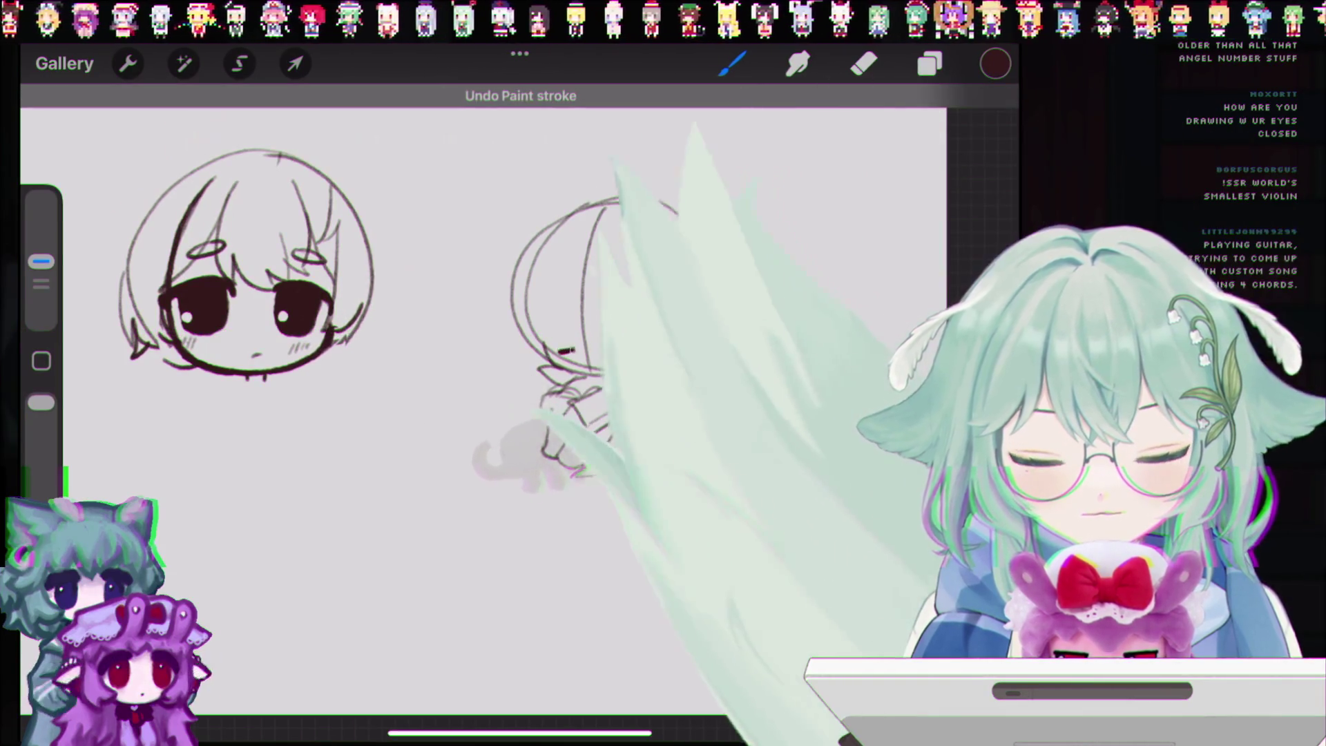
pyautogui.click(565, 353)
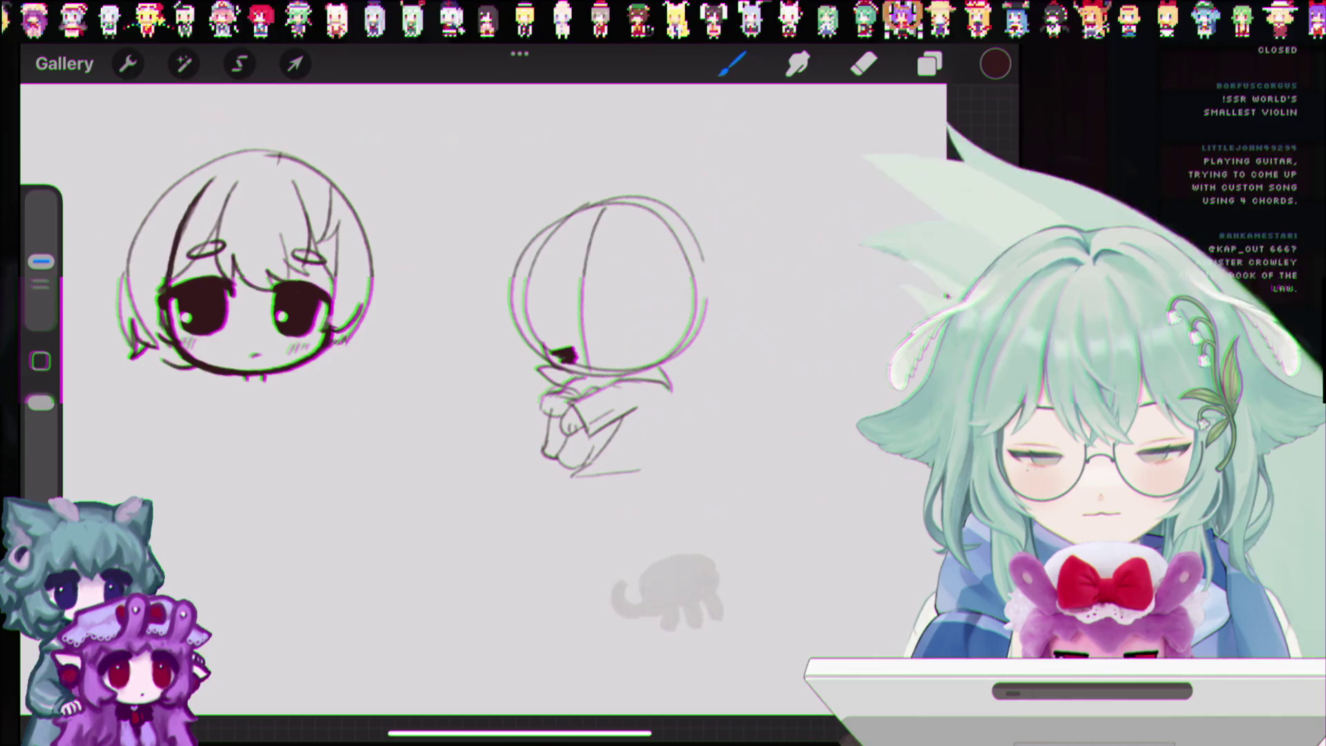
pyautogui.hotkey('ctrl', 'z')
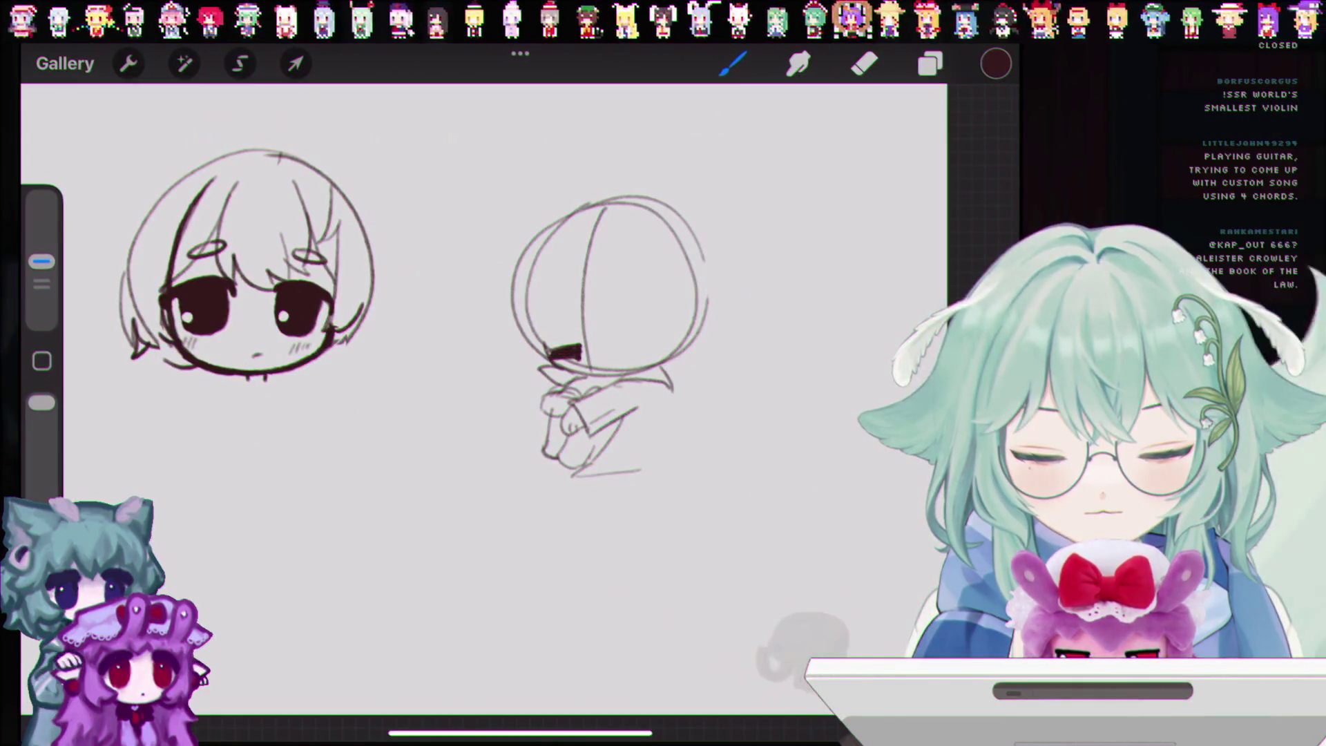
pyautogui.hotkey('ctrl', 'z')
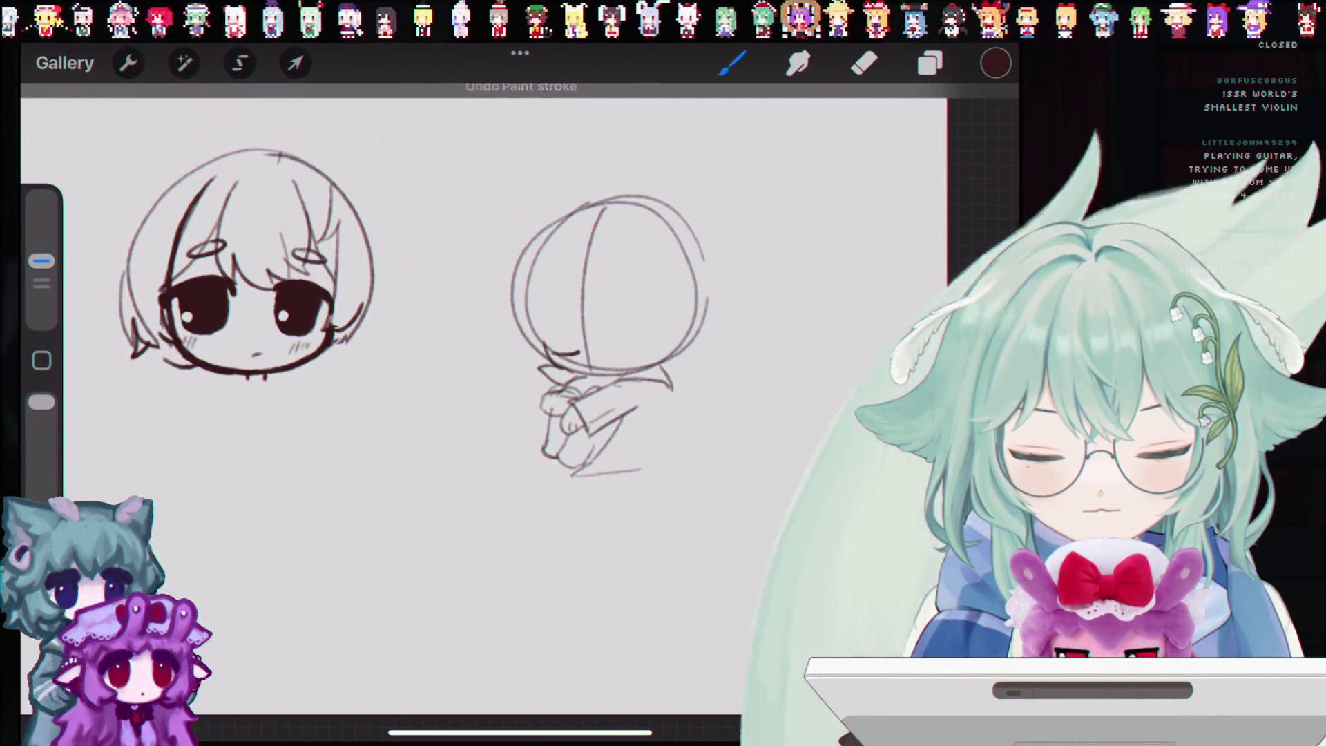
# Step: Draw a closed-eye dash and two hair strands on the second head
pyautogui.moveTo(611, 348); pyautogui.dragTo(646, 348)
pyautogui.hotkey('ctrl', 'z')
pyautogui.hotkey('ctrl', 'z')
pyautogui.hotkey('ctrl', 'z')
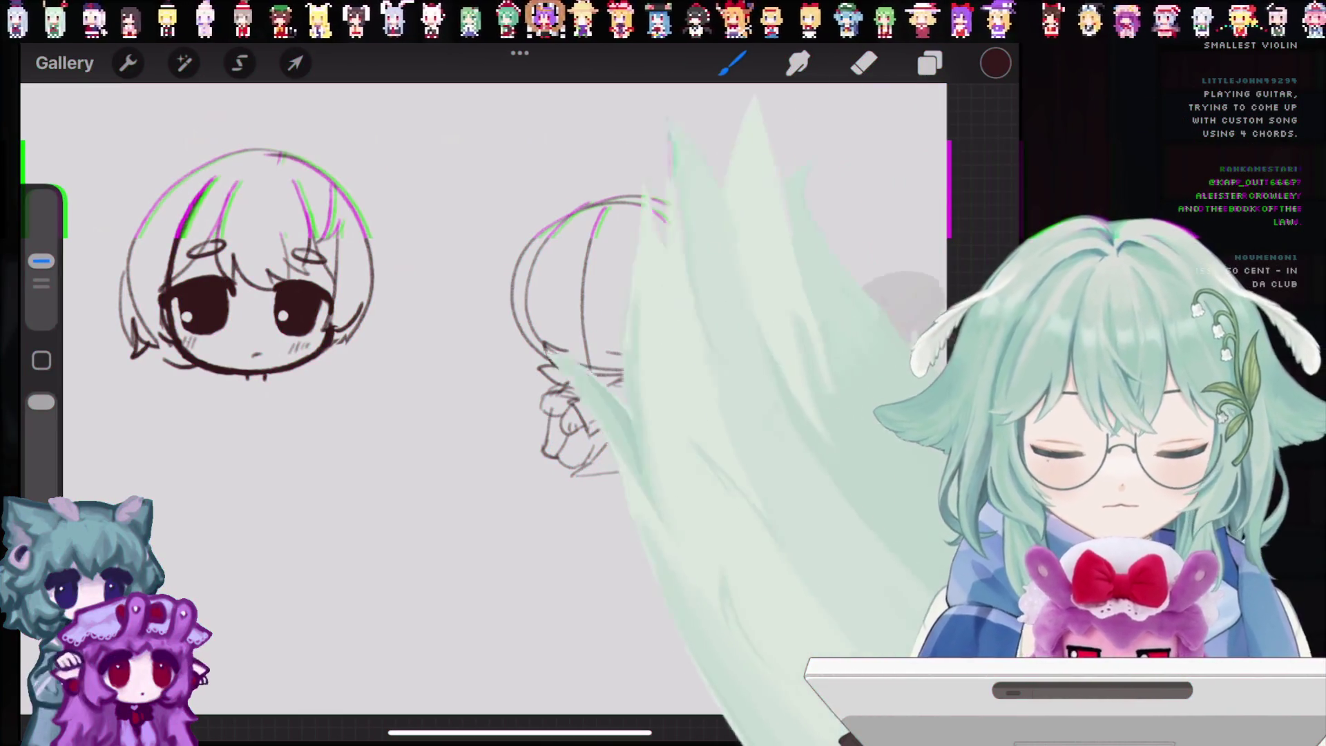
pyautogui.moveTo(613, 320); pyautogui.dragTo(621, 319)
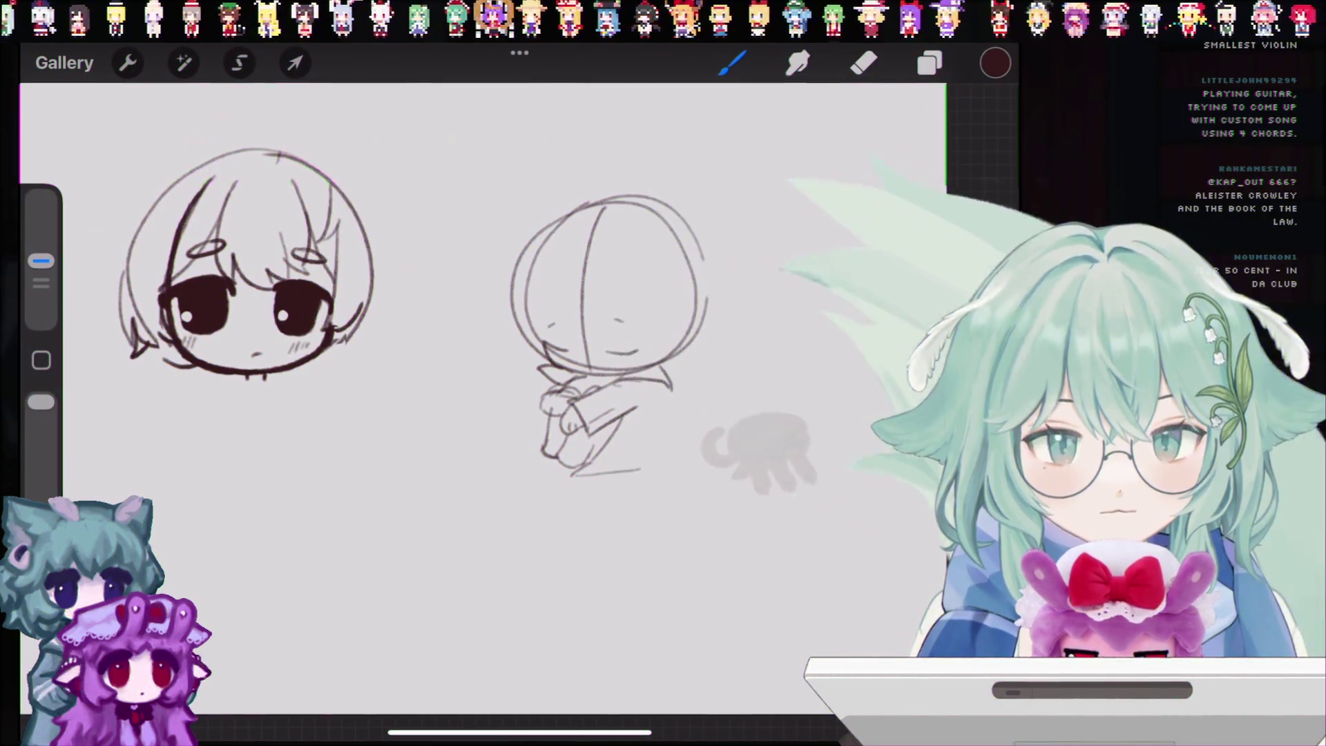
pyautogui.moveTo(563, 282); pyautogui.dragTo(574, 347)
pyautogui.moveTo(611, 276); pyautogui.dragTo(609, 349)
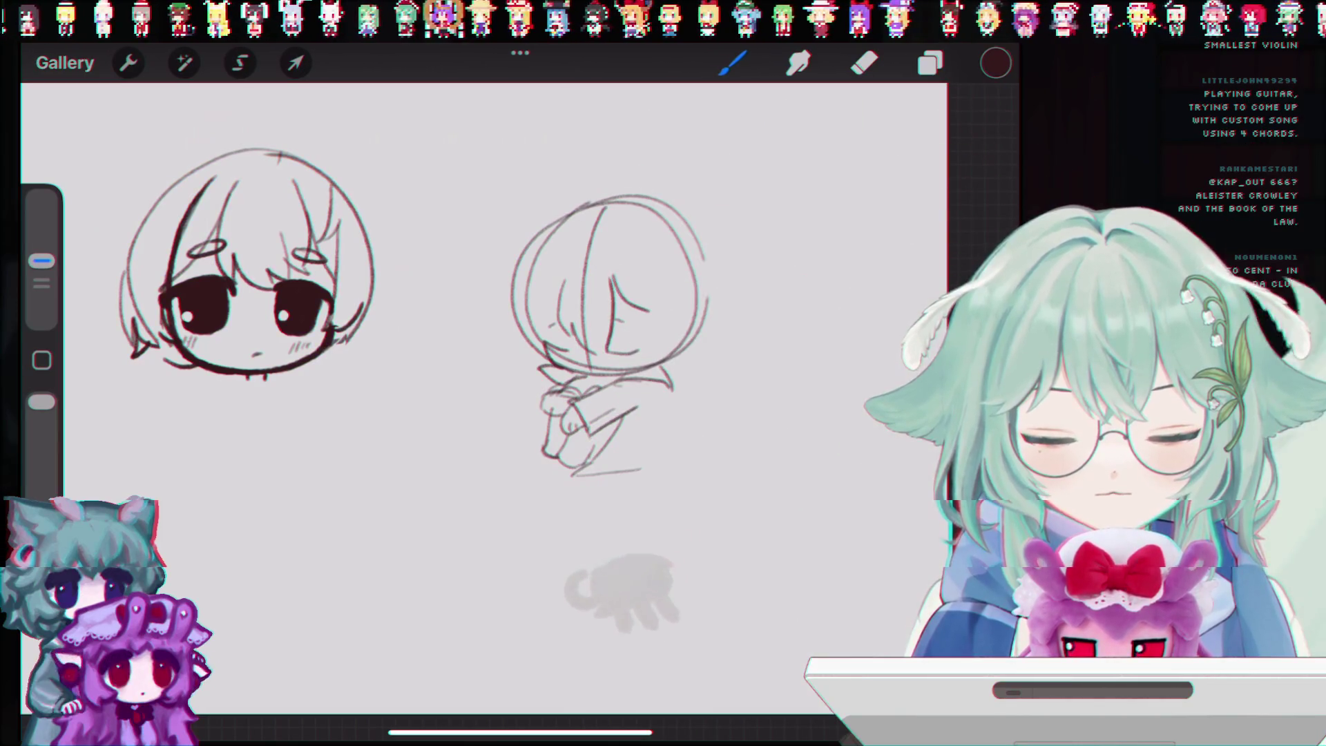
# Step: Add hair strands at the head's right and left edges, undoing a top-left ear attempt
pyautogui.moveTo(641, 290); pyautogui.dragTo(645, 354)
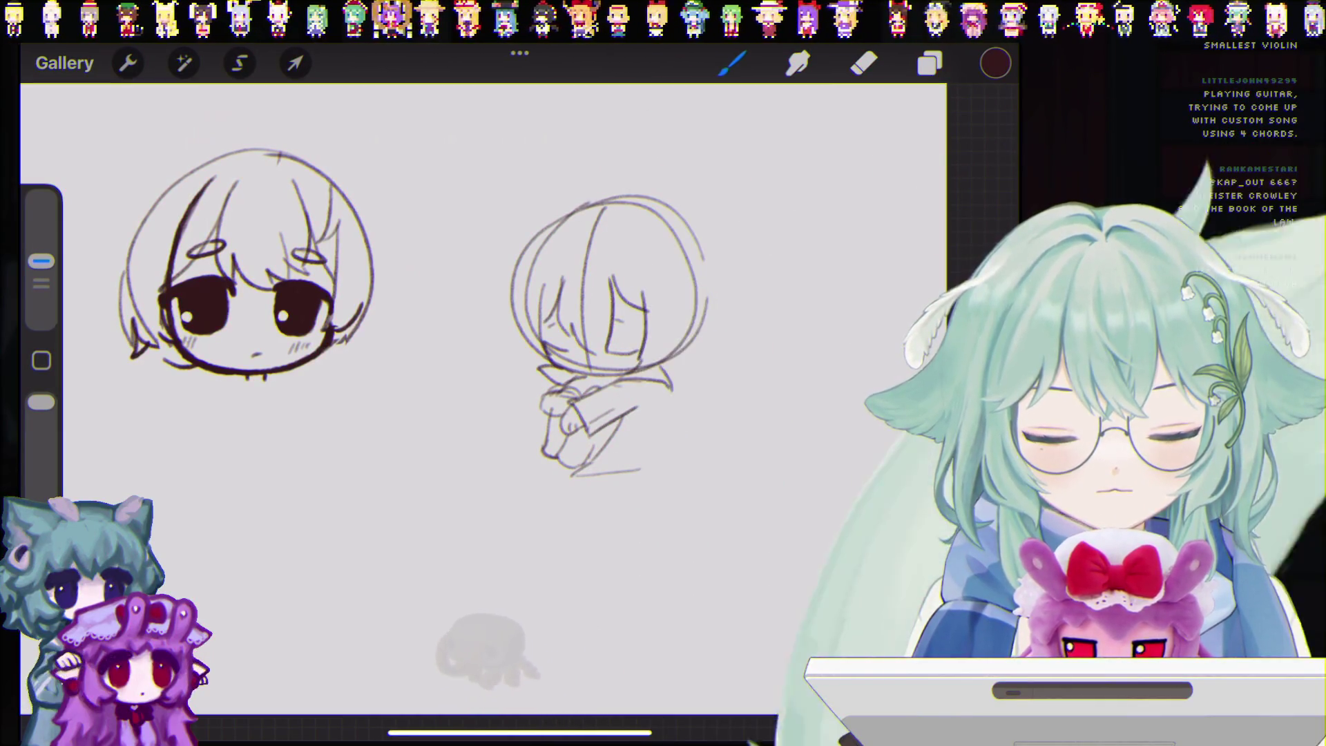
pyautogui.moveTo(705, 302); pyautogui.dragTo(715, 336)
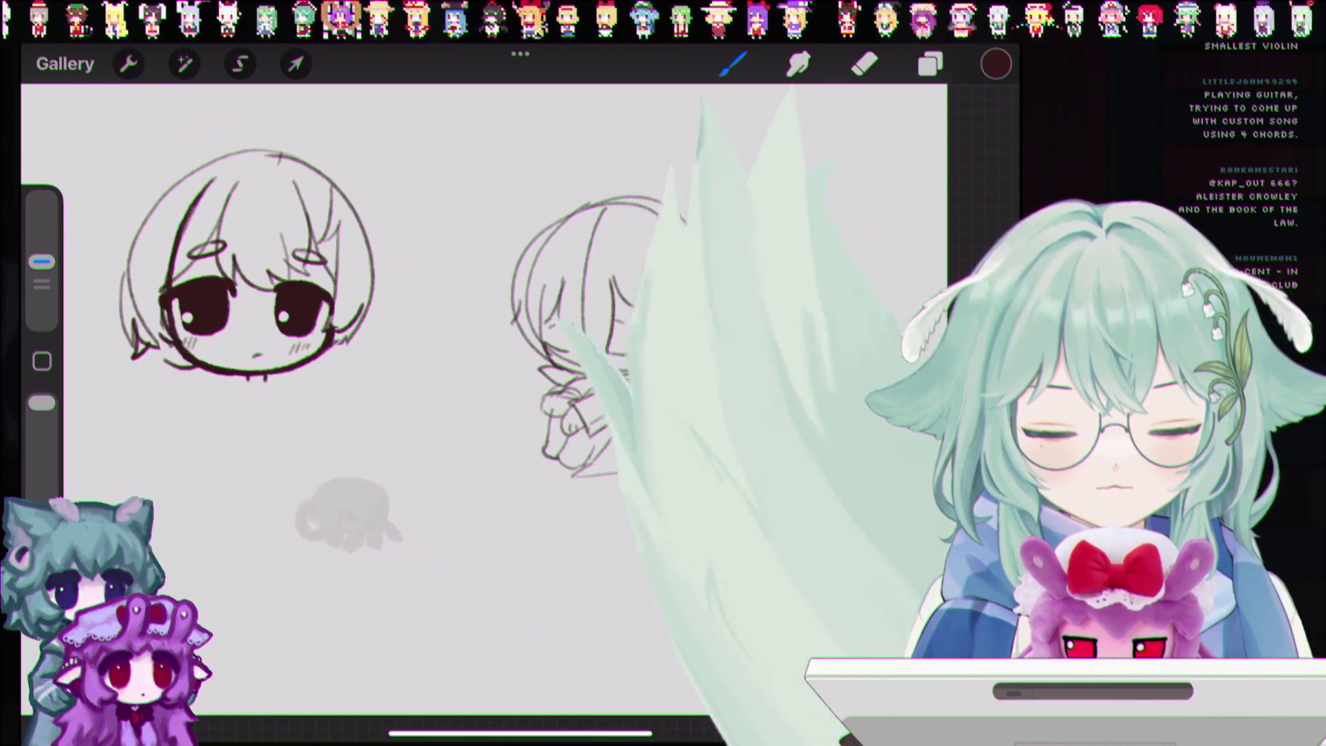
pyautogui.moveTo(516, 312); pyautogui.dragTo(502, 333)
pyautogui.moveTo(525, 211); pyautogui.dragTo(568, 210)
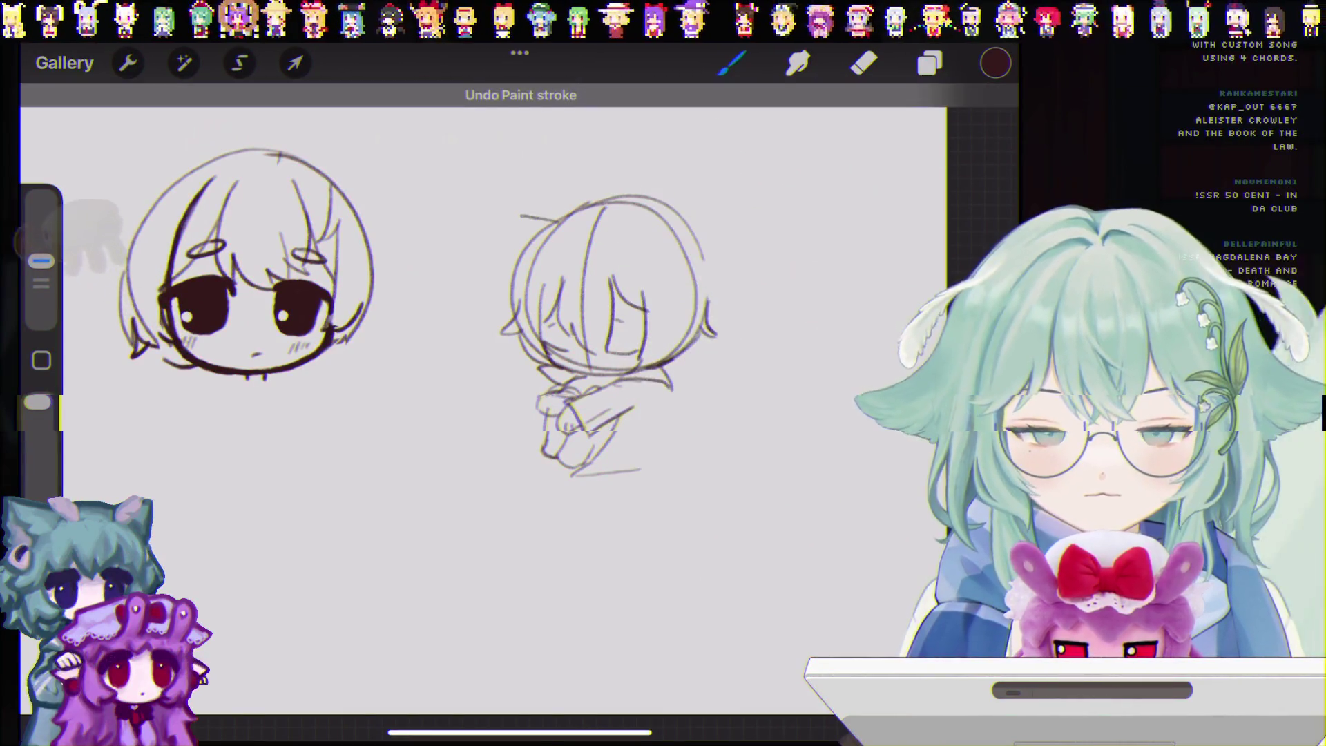
pyautogui.hotkey('ctrl', 'z')
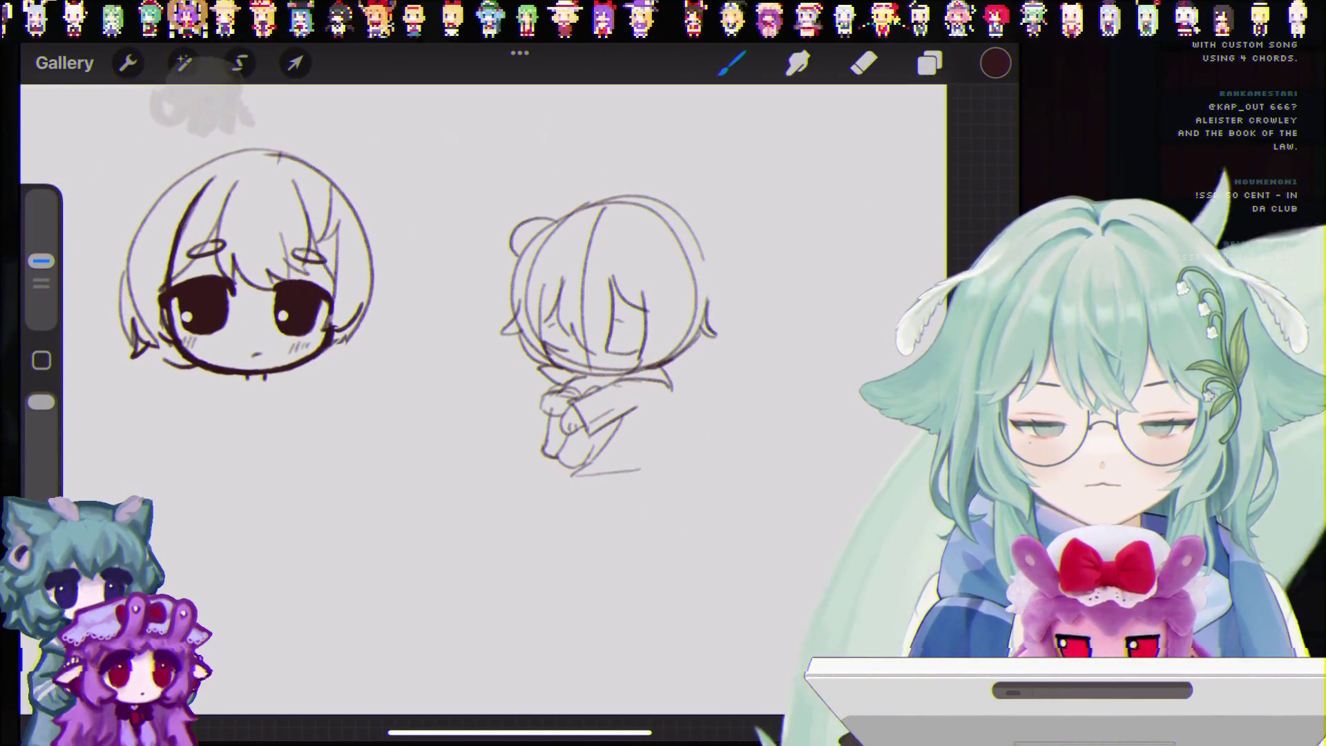
pyautogui.hotkey('ctrl', 'z')
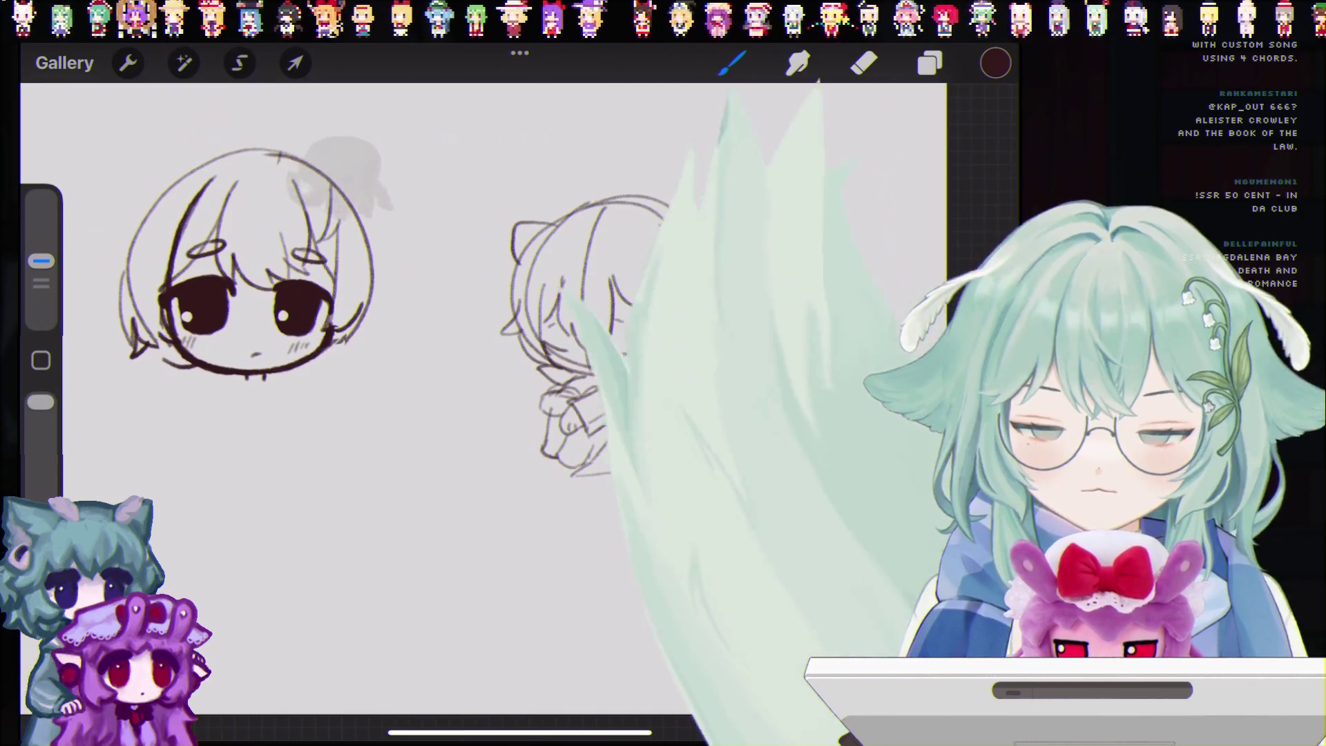
# Step: Sketch a tuft at the head's top-right and a tail curling around the body
pyautogui.moveTo(659, 225); pyautogui.dragTo(701, 261)
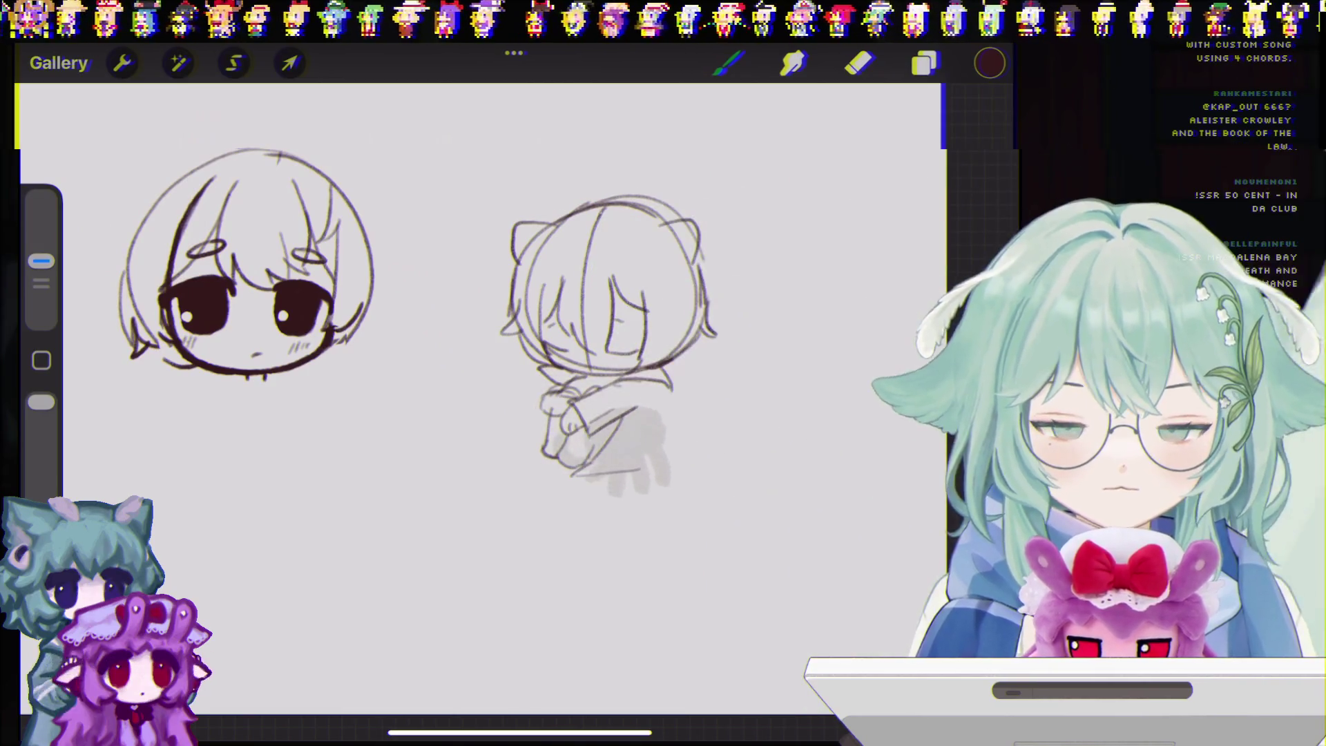
pyautogui.hotkey('ctrl', 'z')
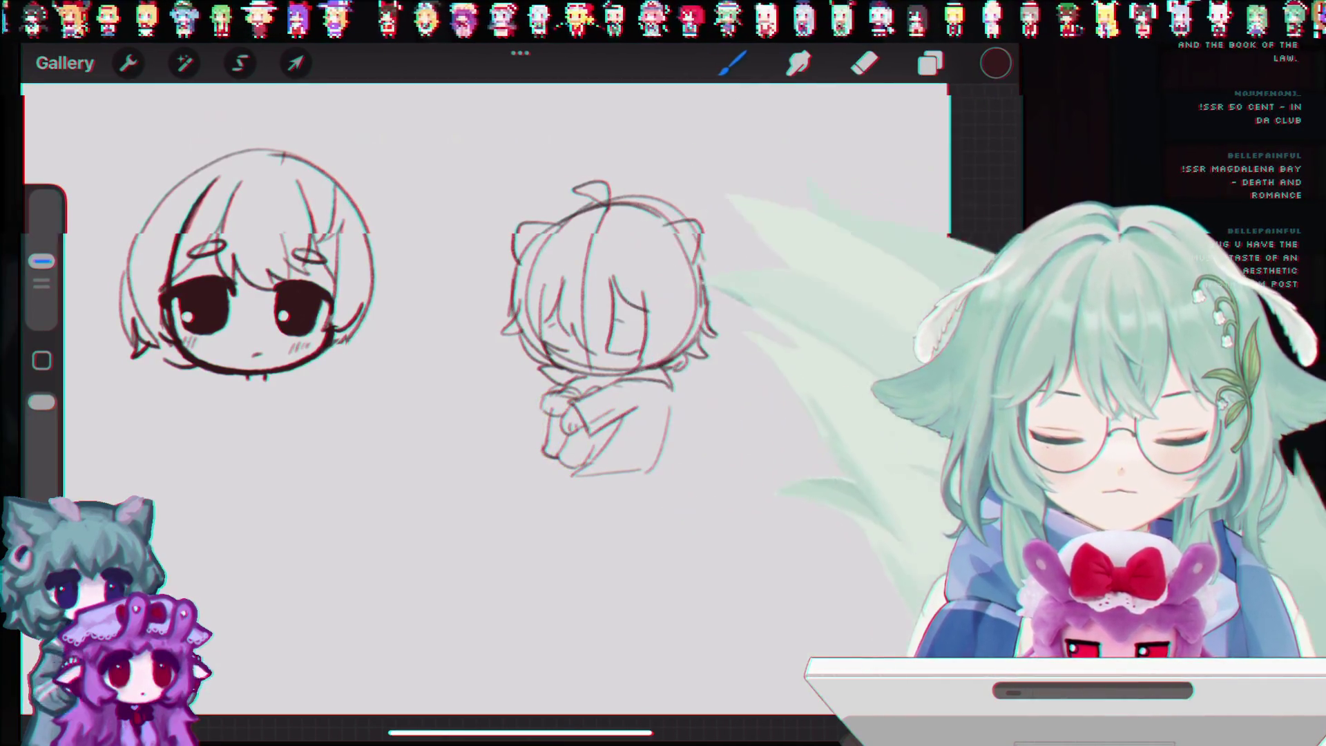
pyautogui.hotkey('ctrl', 'z')
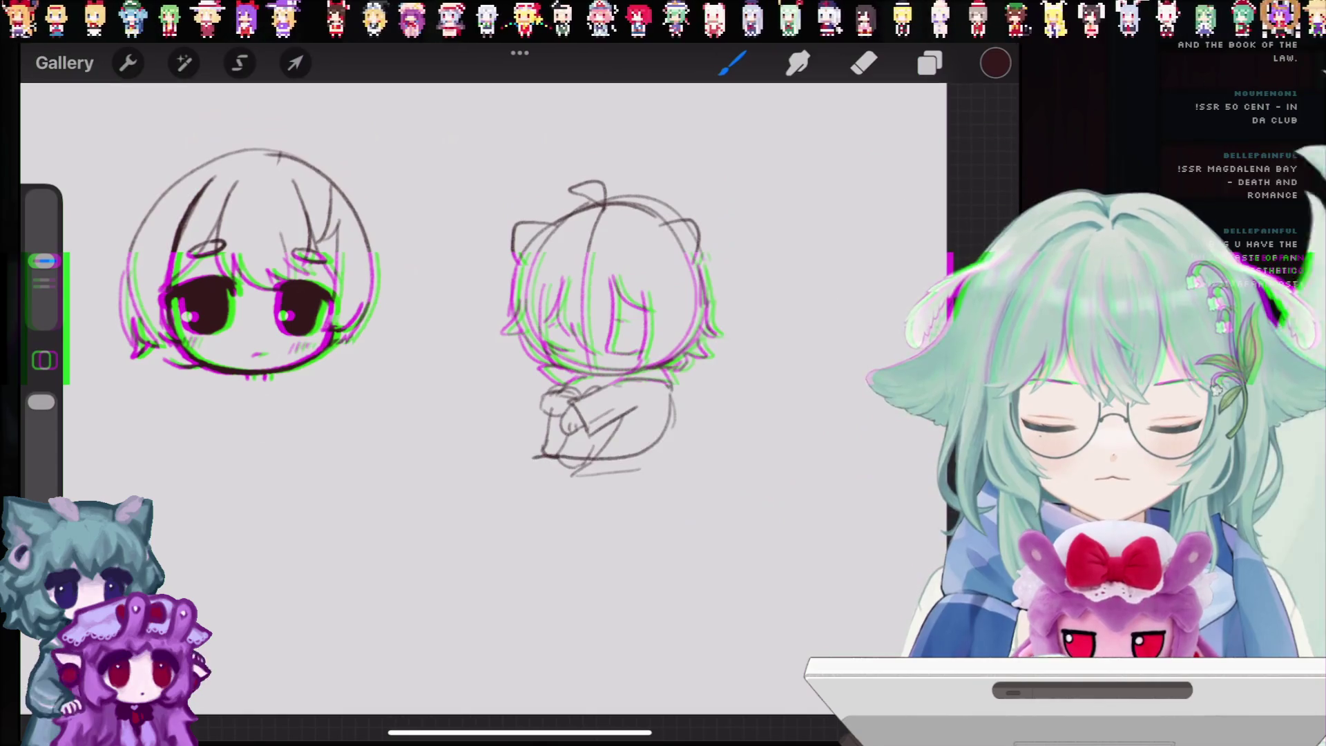
pyautogui.moveTo(660, 435)
pyautogui.mouseDown()
pyautogui.moveTo(551, 502)
pyautogui.moveTo(673, 480)
pyautogui.mouseUp()
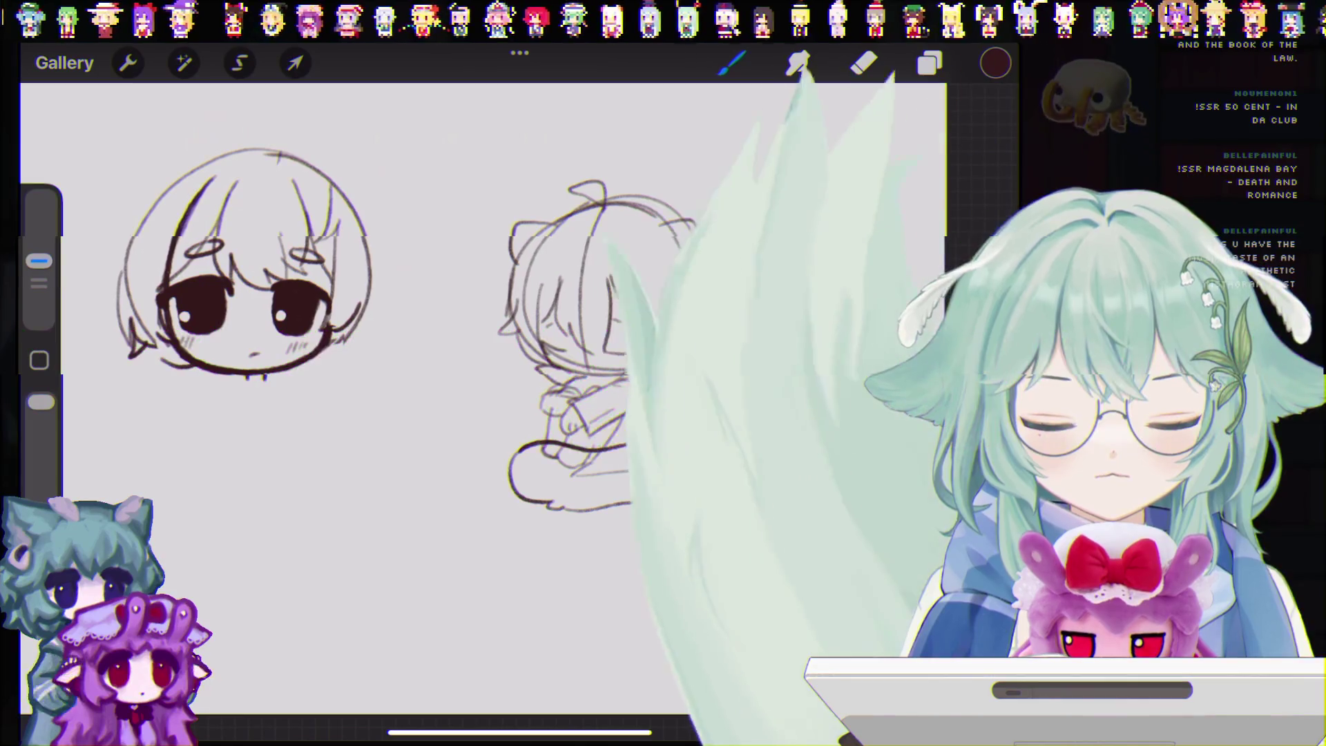
pyautogui.scroll(3, 601, 345)
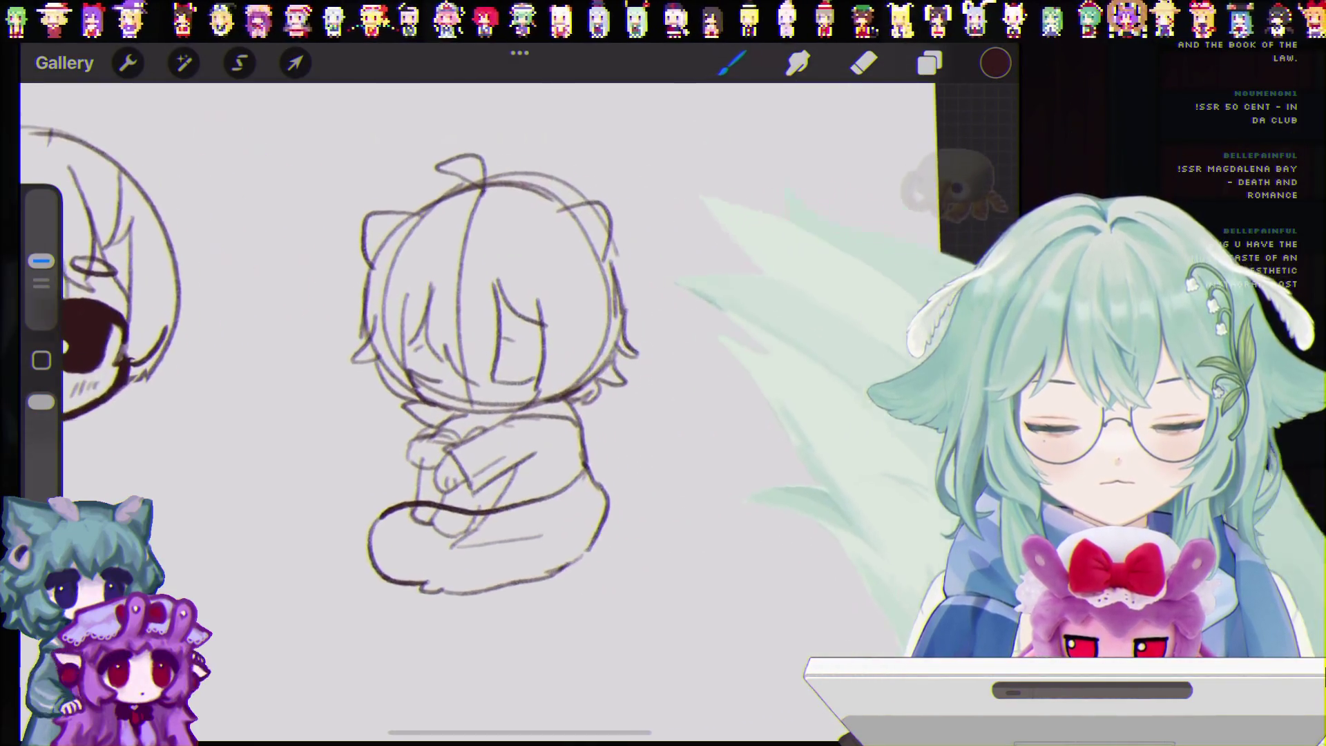
# Step: Lower the sketch layer's opacity to 22% and add a new layer above it
pyautogui.click(929, 63)
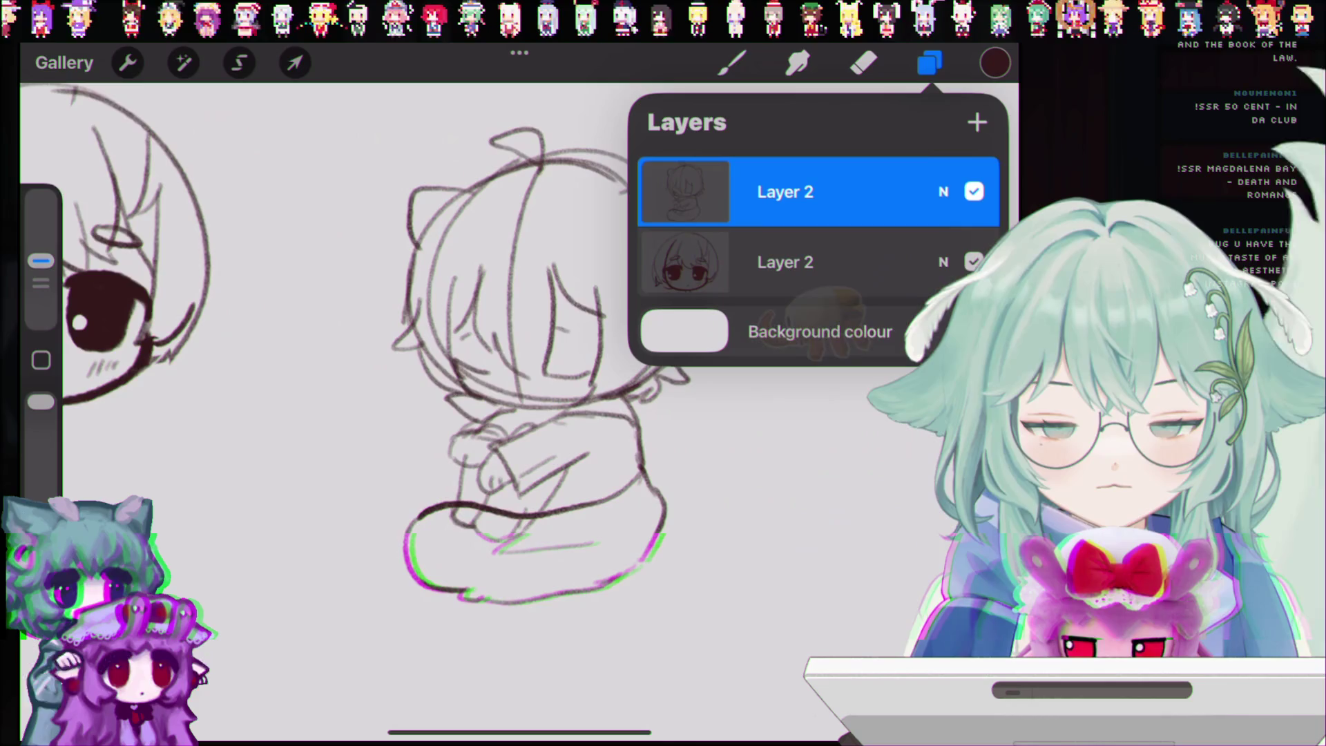
pyautogui.click(944, 191)
pyautogui.moveTo(980, 277); pyautogui.dragTo(725, 277)
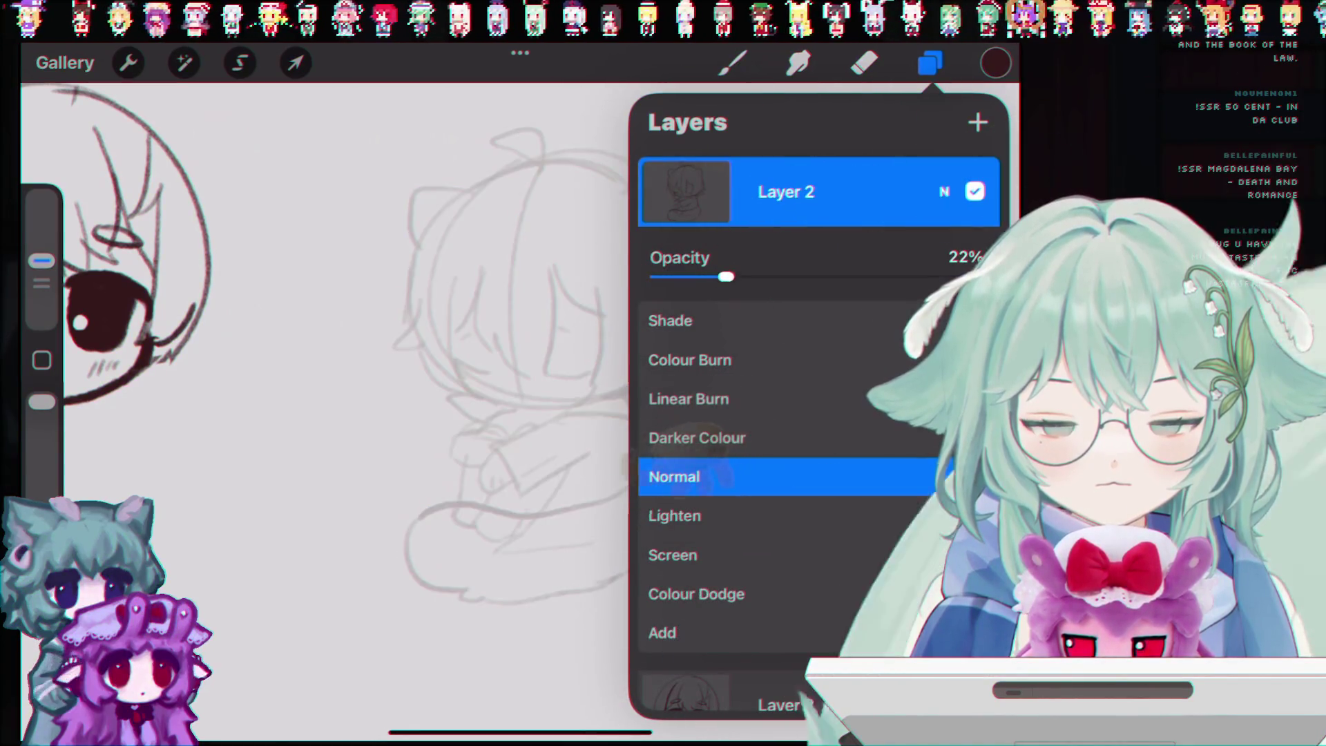
pyautogui.click(944, 192)
pyautogui.click(977, 123)
pyautogui.click(732, 63)
pyautogui.moveTo(525, 566)
pyautogui.mouseDown()
pyautogui.moveTo(559, 587)
pyautogui.moveTo(538, 622)
pyautogui.mouseUp()
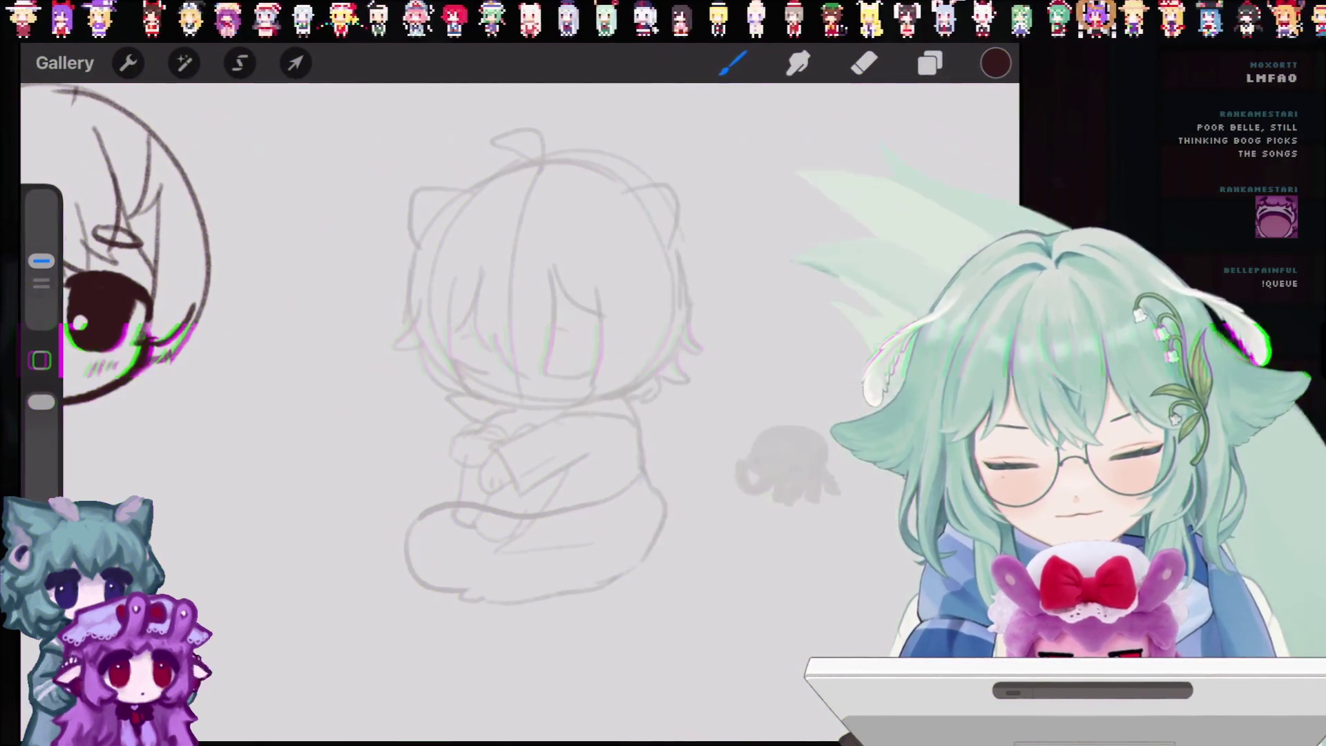
# Step: Ink the left closed eye as a dark, thick stroke over the faded sketch
pyautogui.scroll(5, 594, 414)
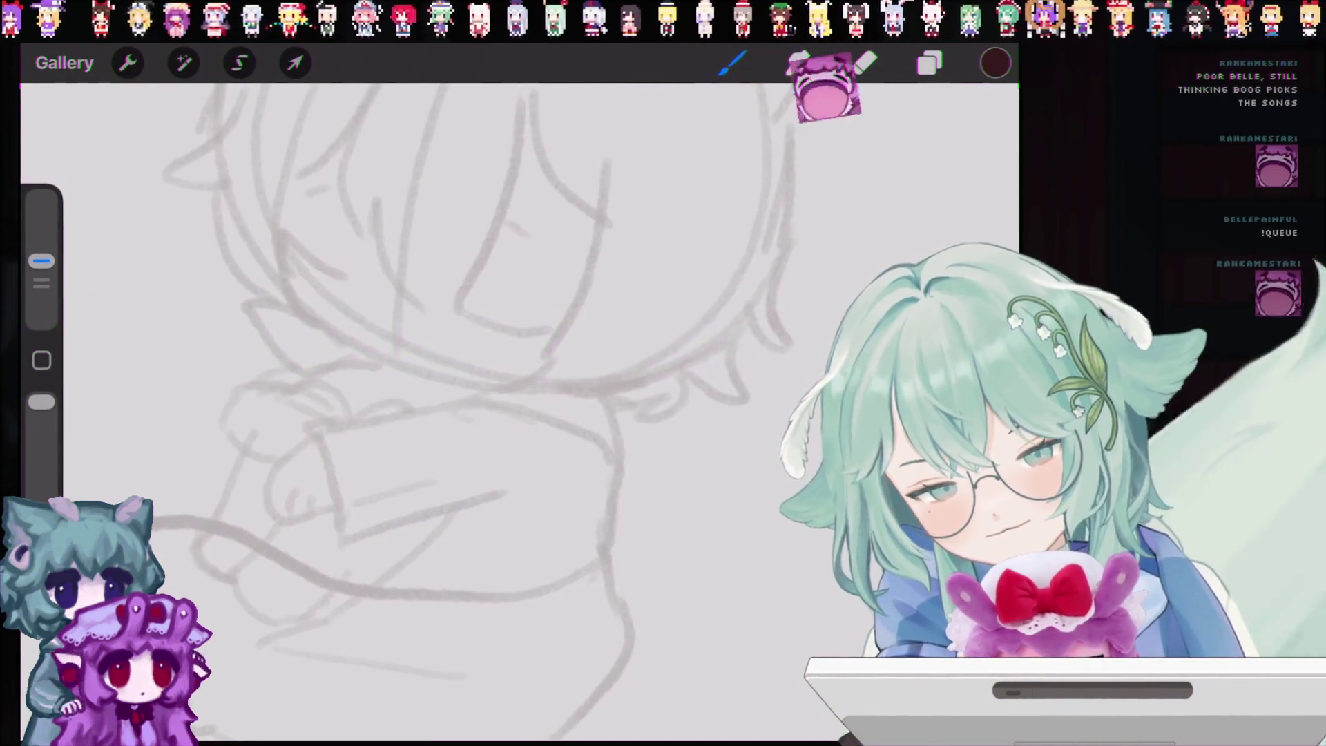
pyautogui.moveTo(281, 234); pyautogui.dragTo(354, 275)
pyautogui.hotkey('ctrl', 'z')
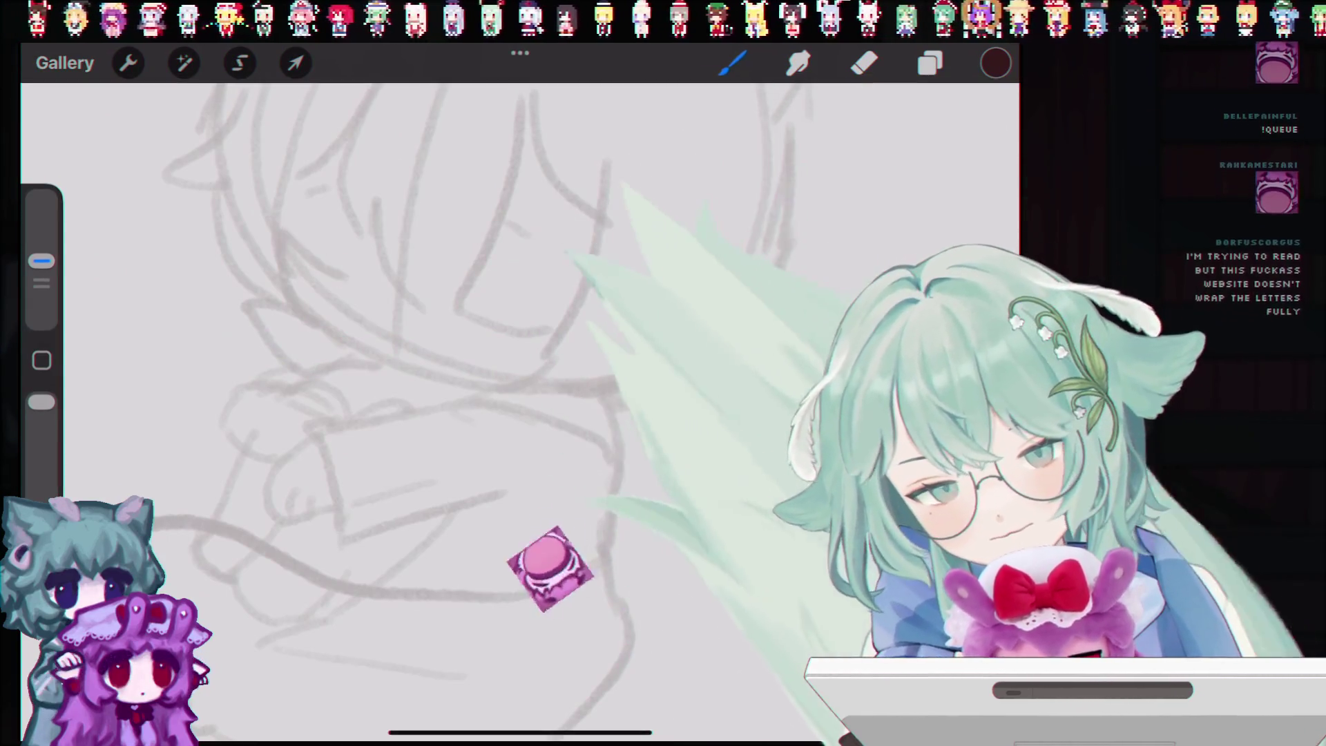
pyautogui.moveTo(284, 232); pyautogui.dragTo(315, 259)
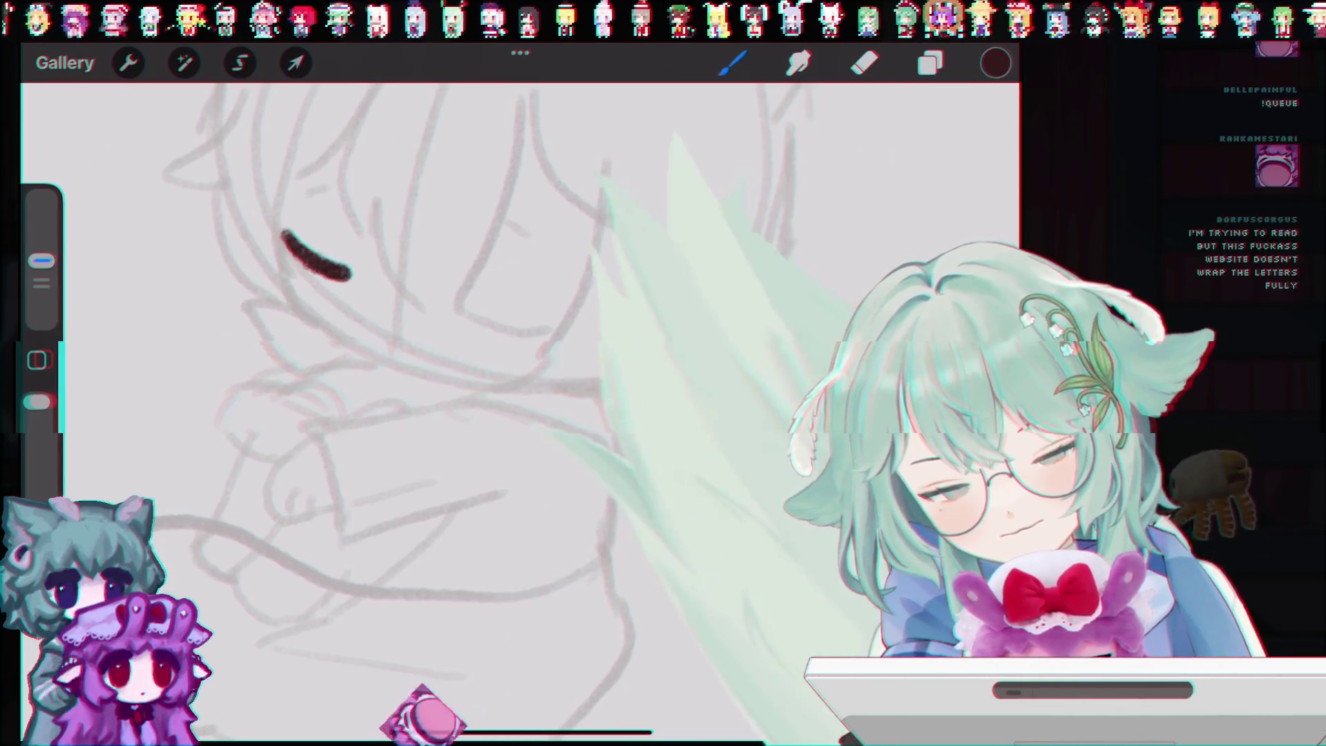
pyautogui.scroll(-3, 483, 345)
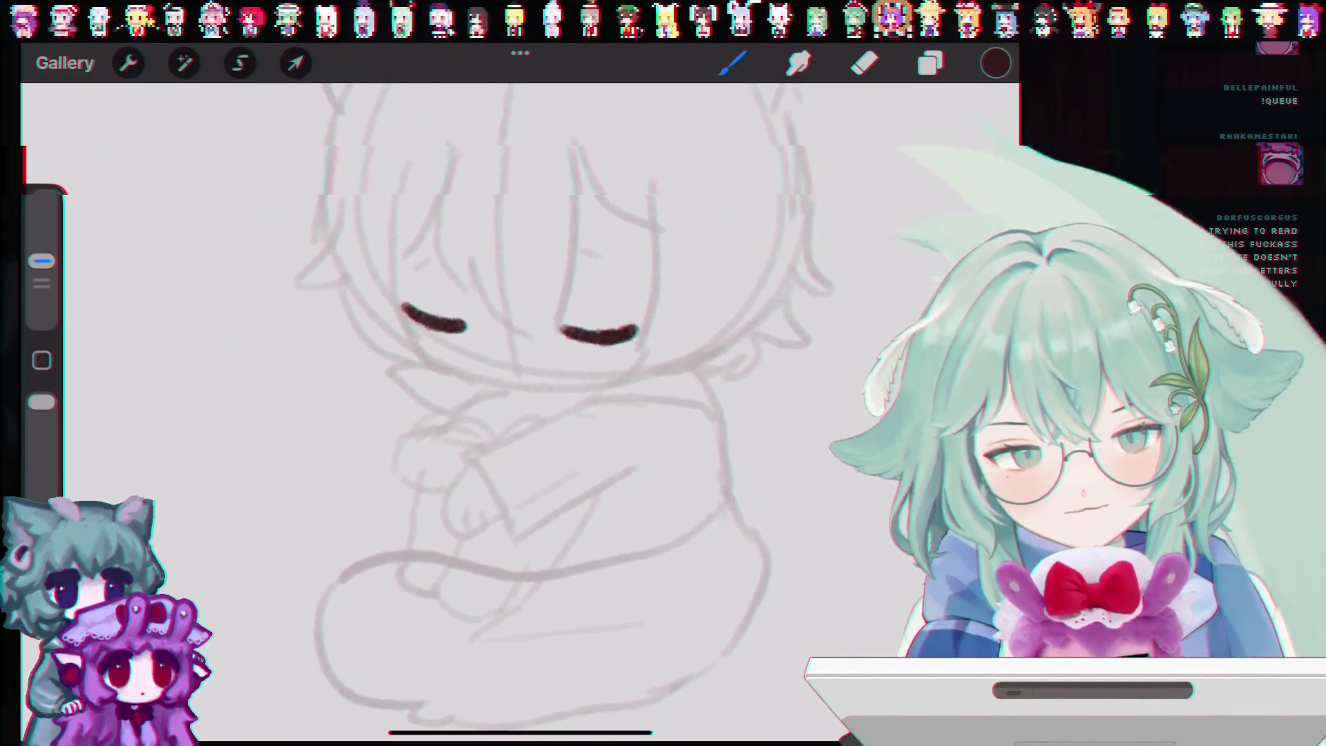
pyautogui.scroll(3, 414, 310)
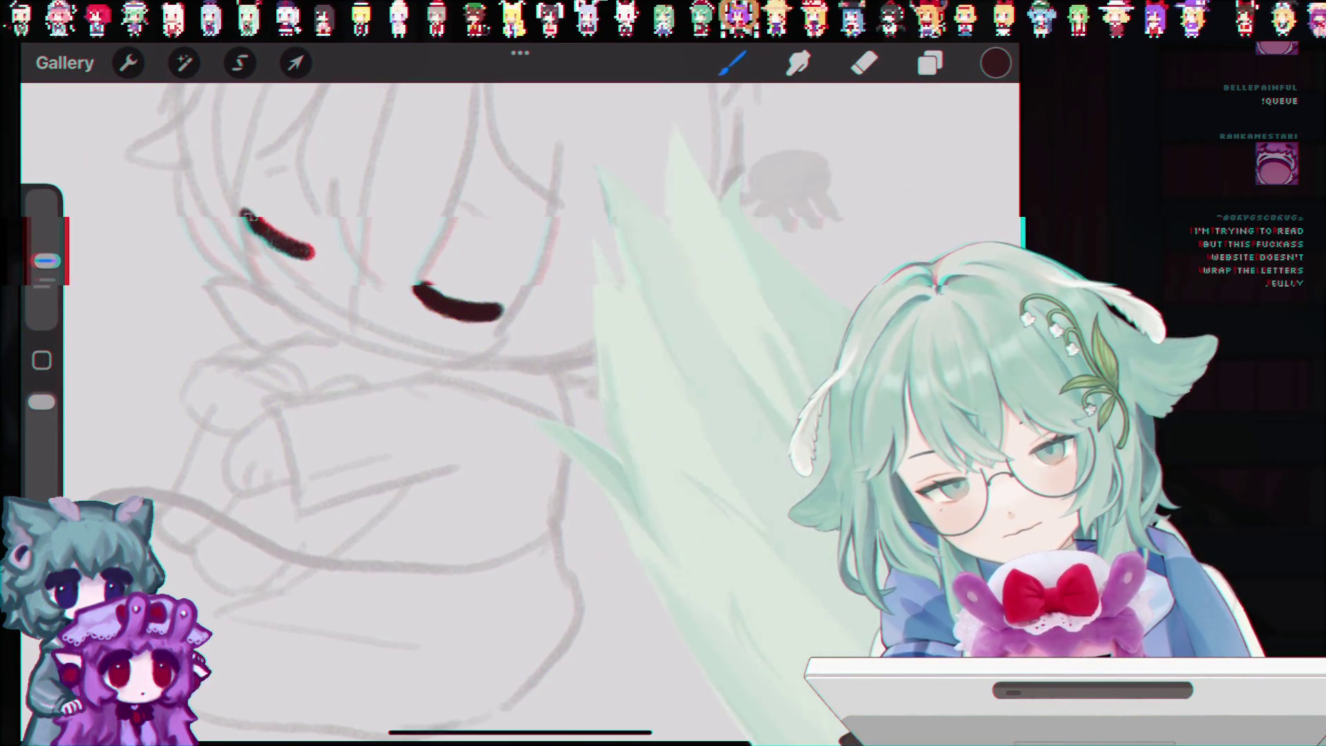
pyautogui.moveTo(242, 211); pyautogui.dragTo(288, 249)
# Step: Ink the right closed eye, shrink the brush to about 4%, and undo the stray mark
pyautogui.scroll(-5, 483, 380)
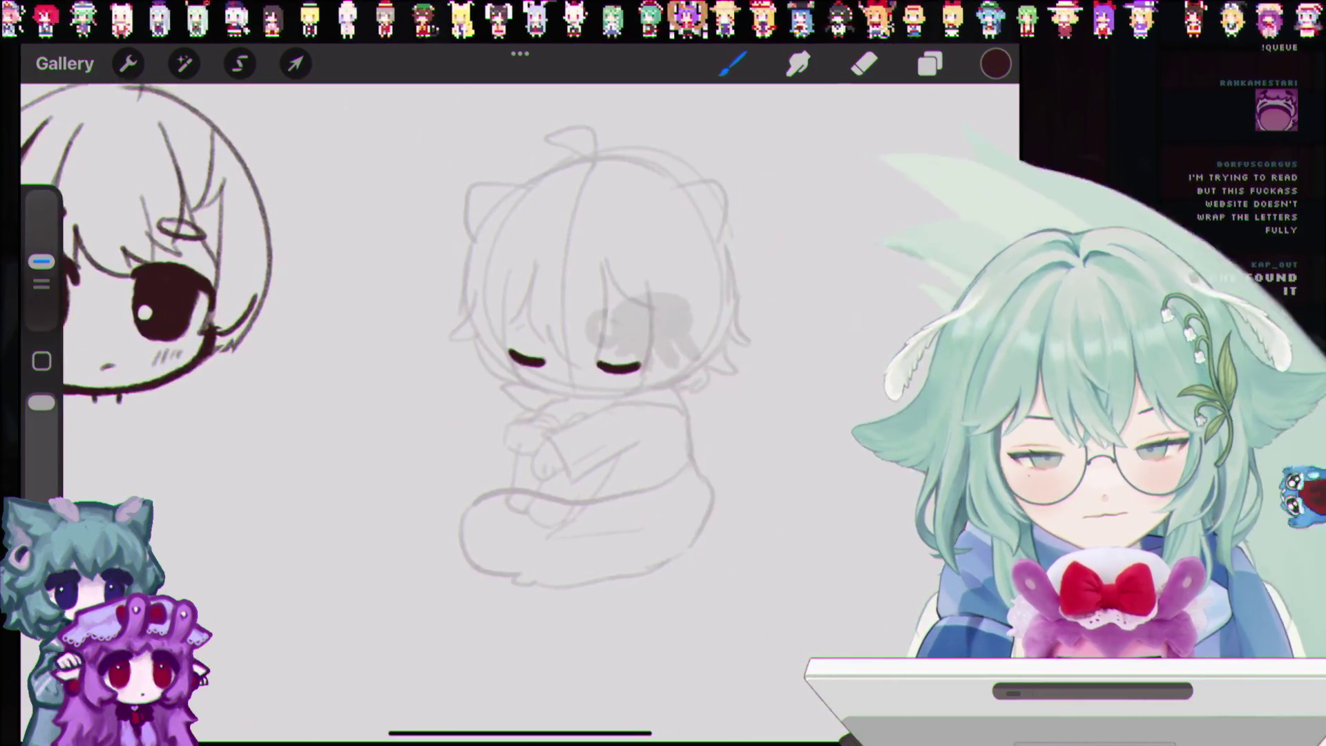
pyautogui.moveTo(556, 385); pyautogui.dragTo(603, 389)
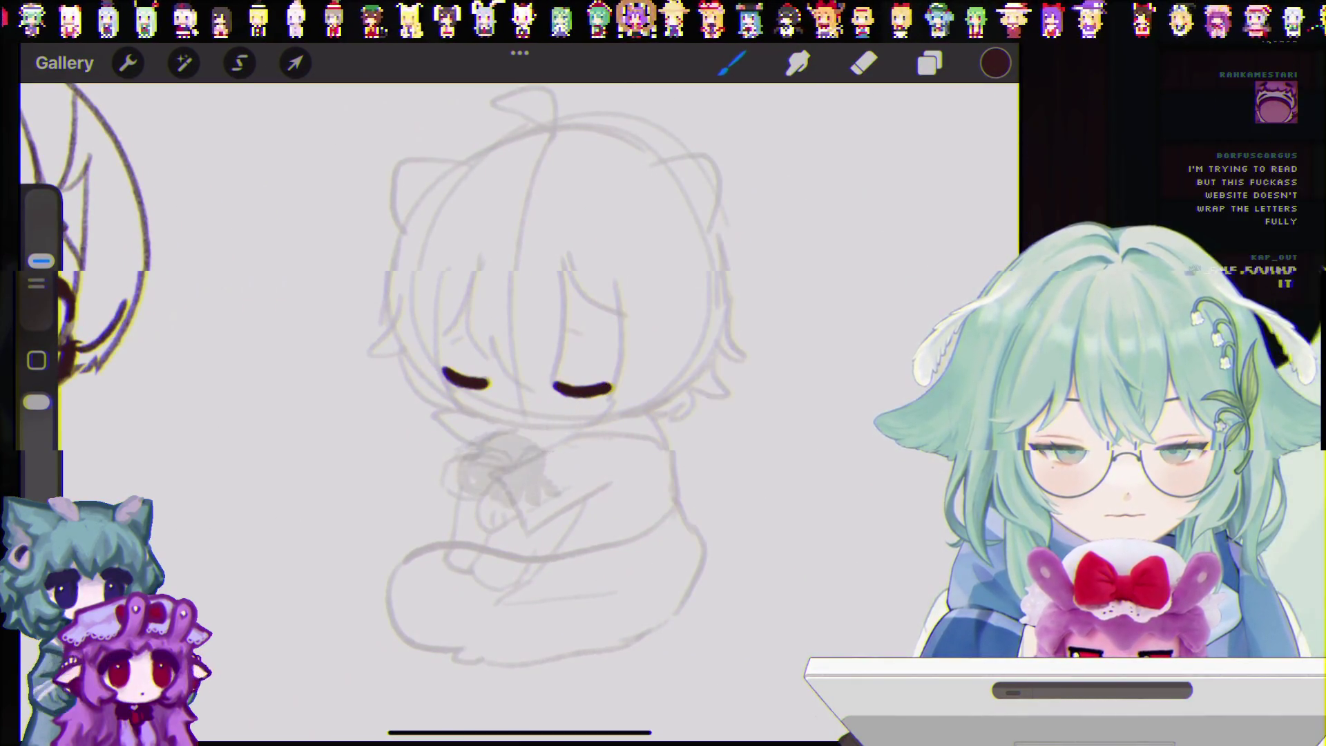
pyautogui.moveTo(40, 261); pyautogui.dragTo(41, 280)
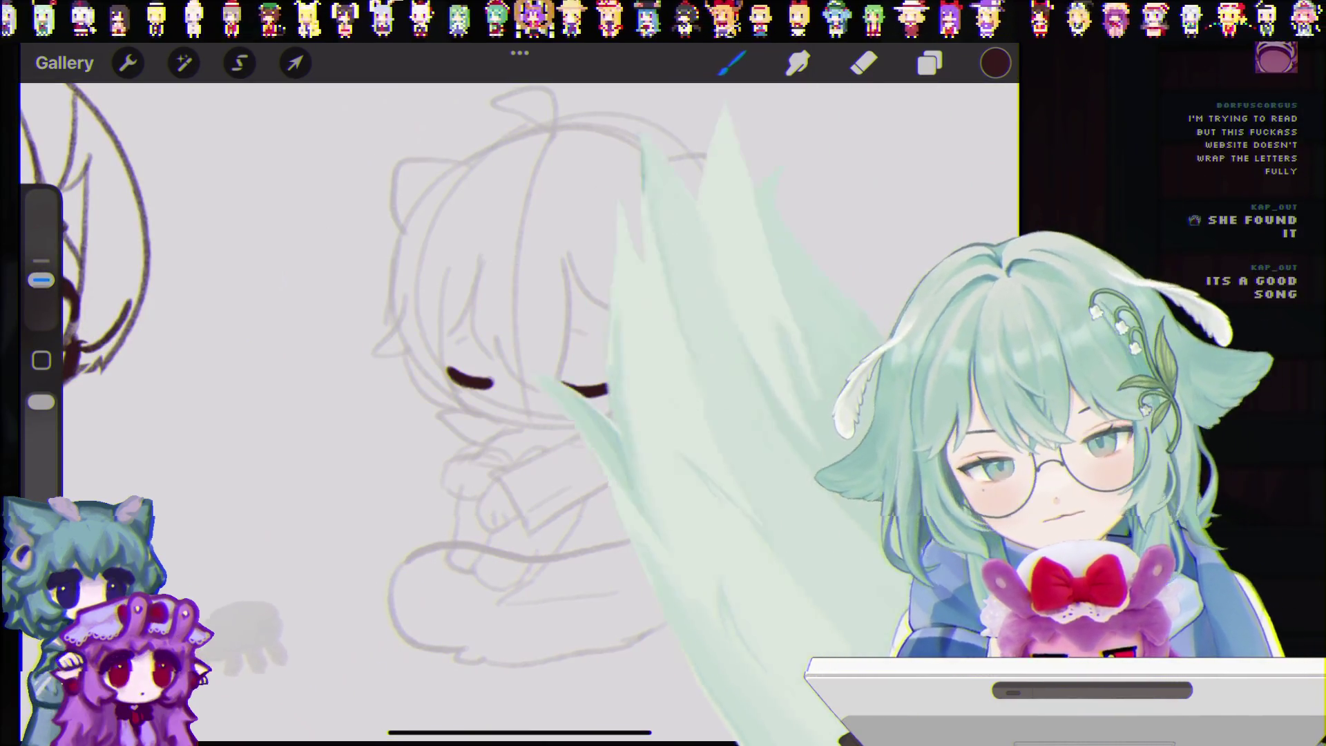
pyautogui.scroll(5, 449, 345)
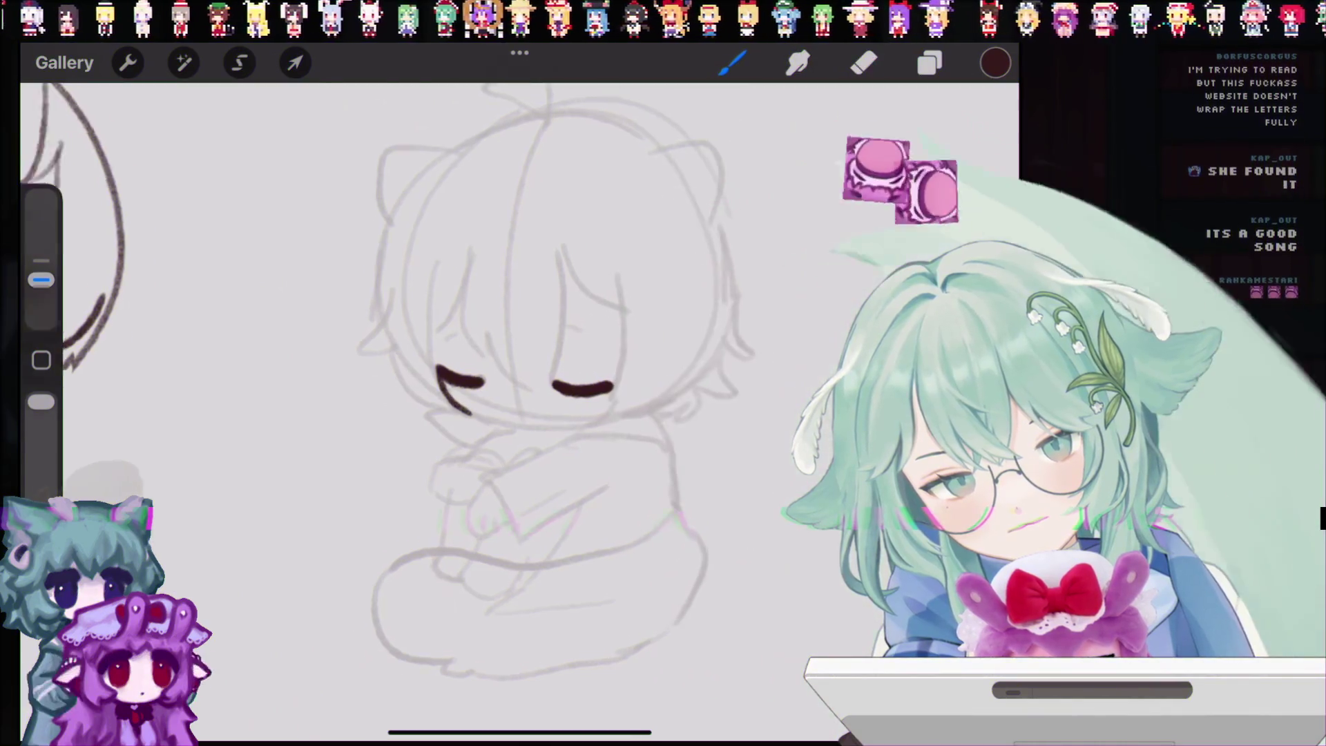
pyautogui.hotkey('ctrl', 'z')
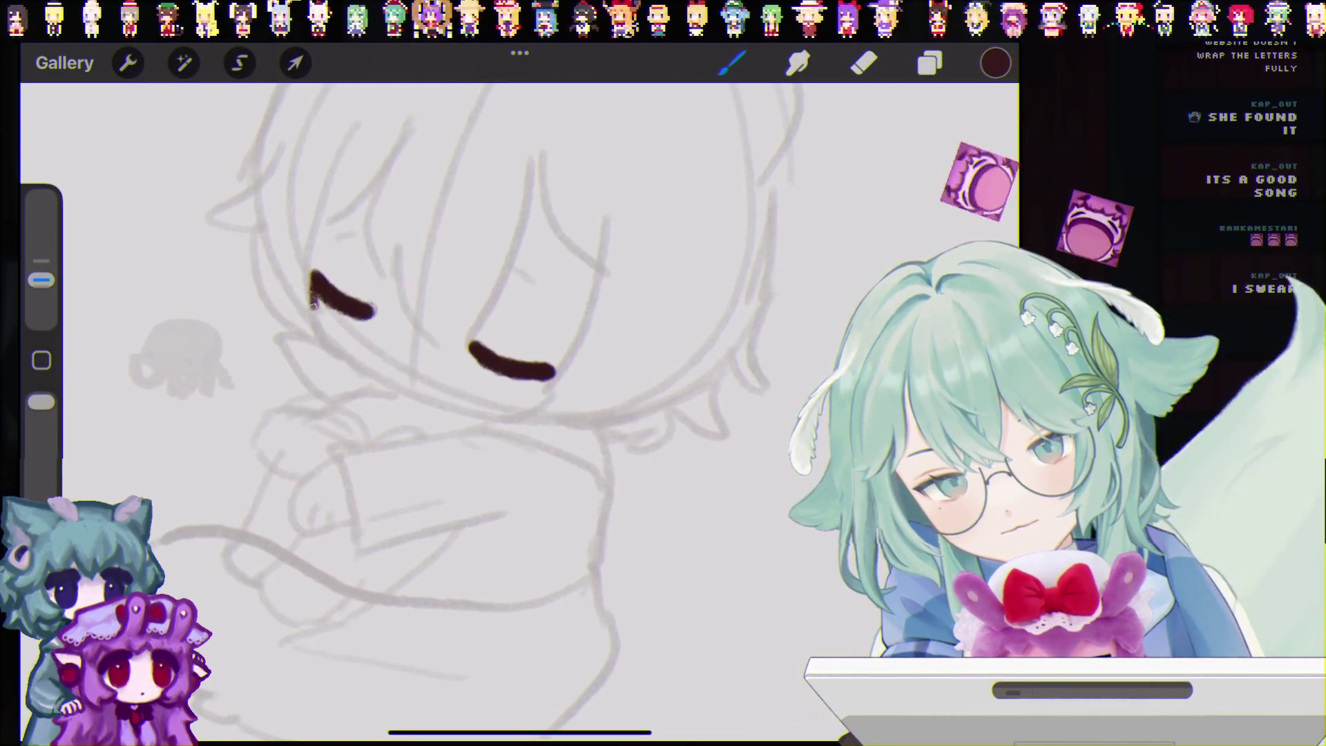
# Step: Draw the jawline curve beneath the eyes and dot three blush marks under the eye
pyautogui.moveTo(327, 339); pyautogui.dragTo(379, 380)
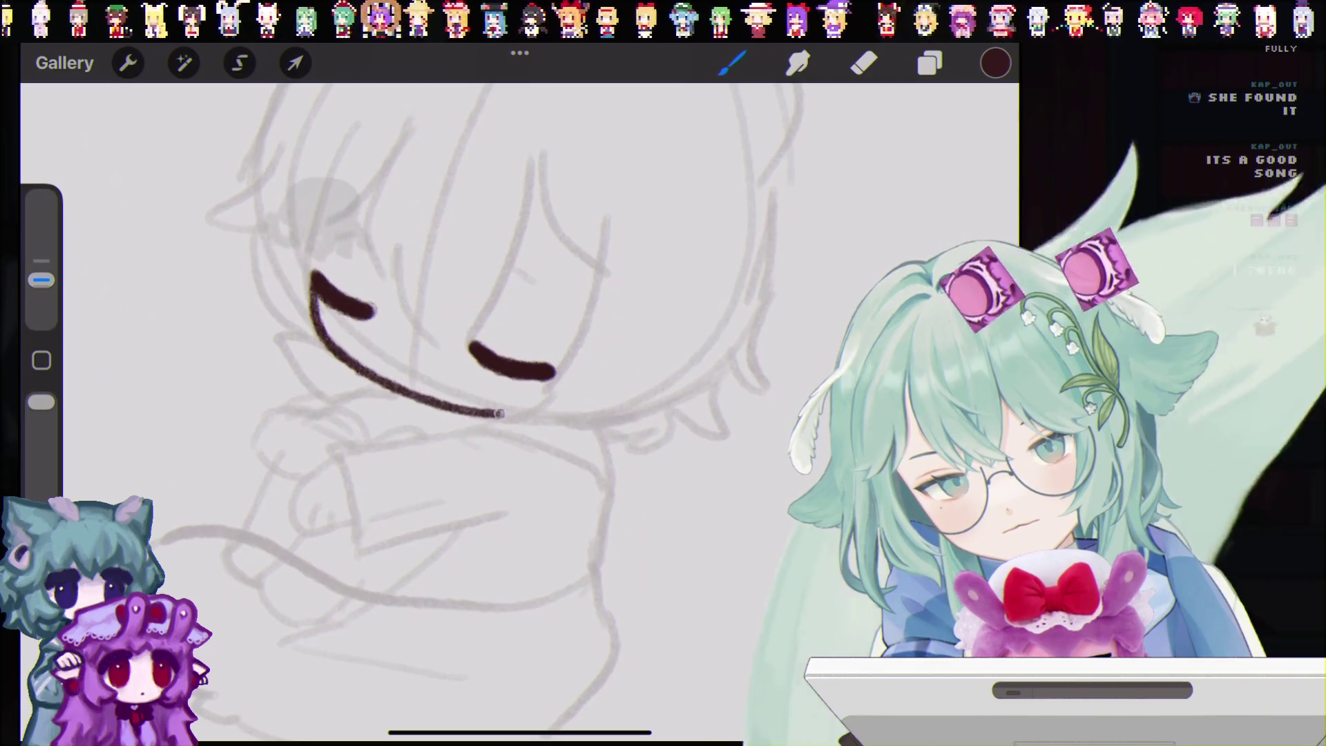
pyautogui.scroll(3, 518, 414)
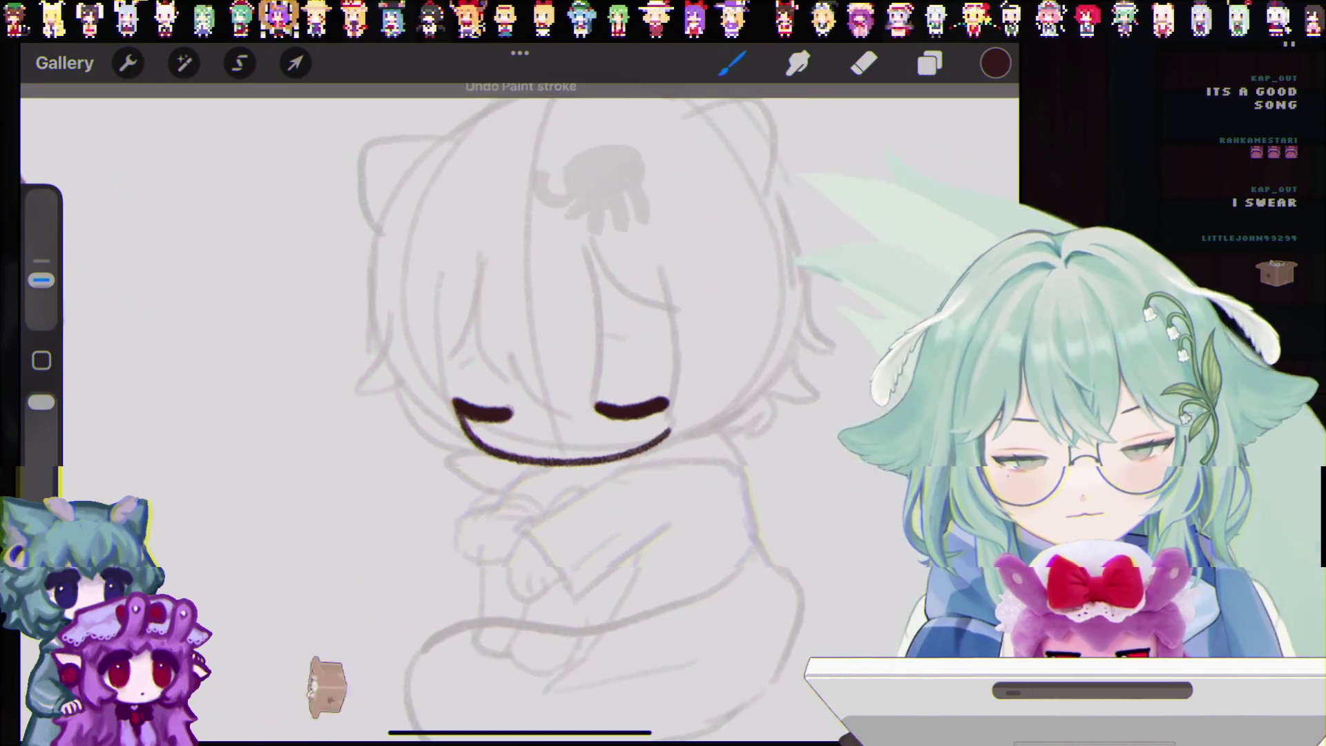
pyautogui.hotkey('ctrl', 'z')
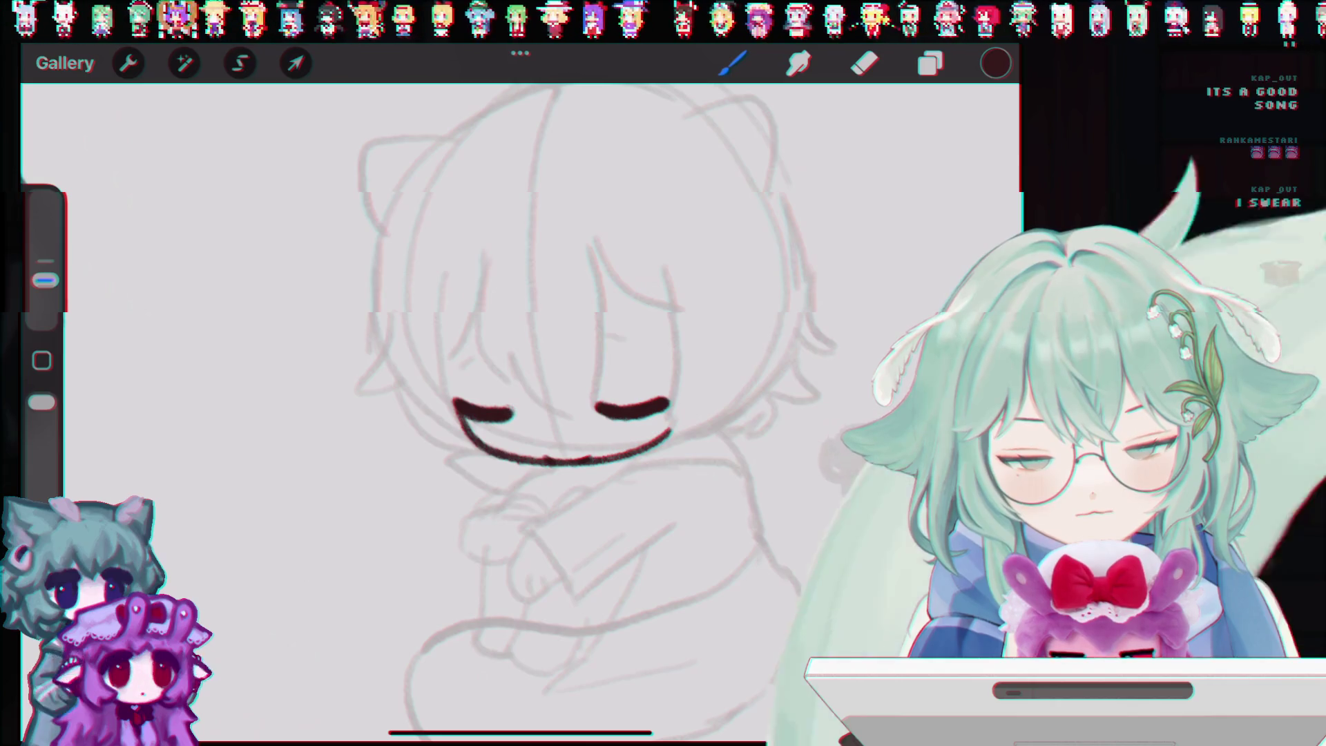
pyautogui.hotkey('ctrl', 'z')
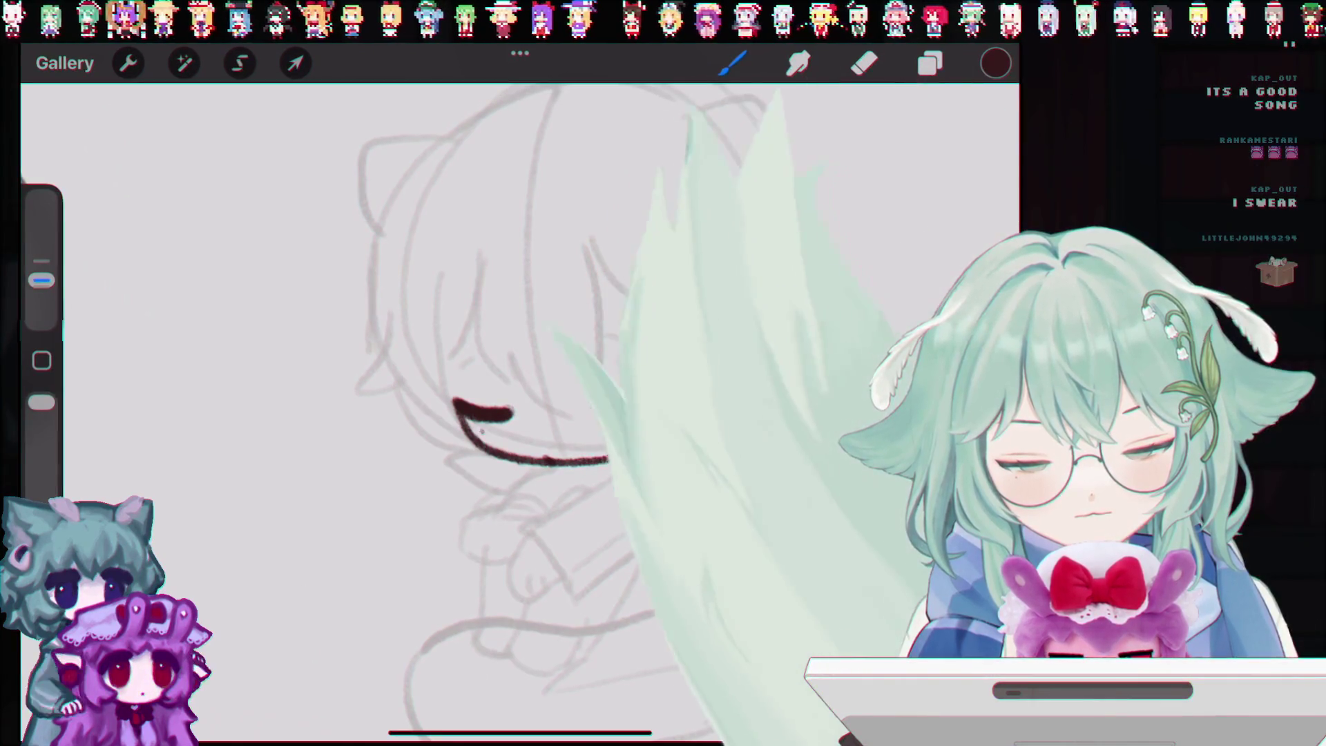
pyautogui.click(623, 429)
pyautogui.click(631, 428)
pyautogui.click(641, 428)
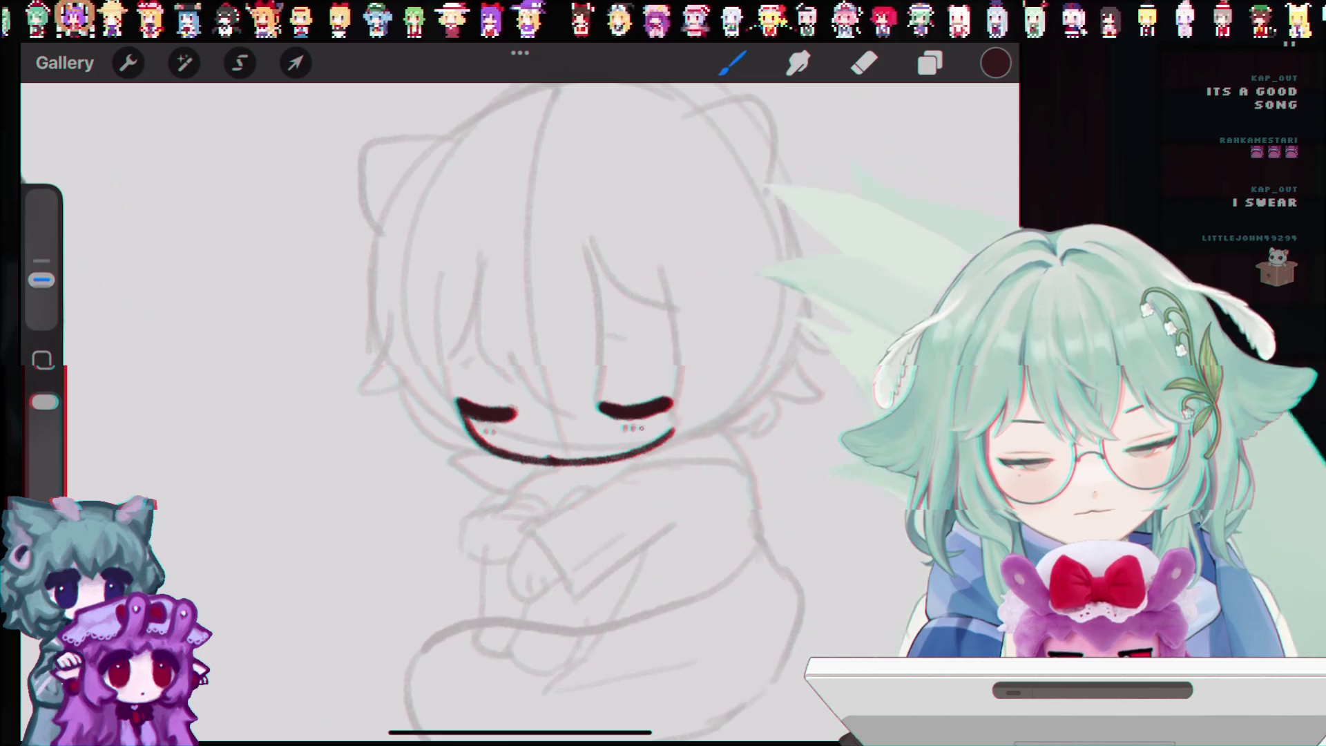
pyautogui.moveTo(525, 414)
pyautogui.mouseDown()
pyautogui.moveTo(484, 376)
pyautogui.moveTo(445, 366)
pyautogui.mouseUp()
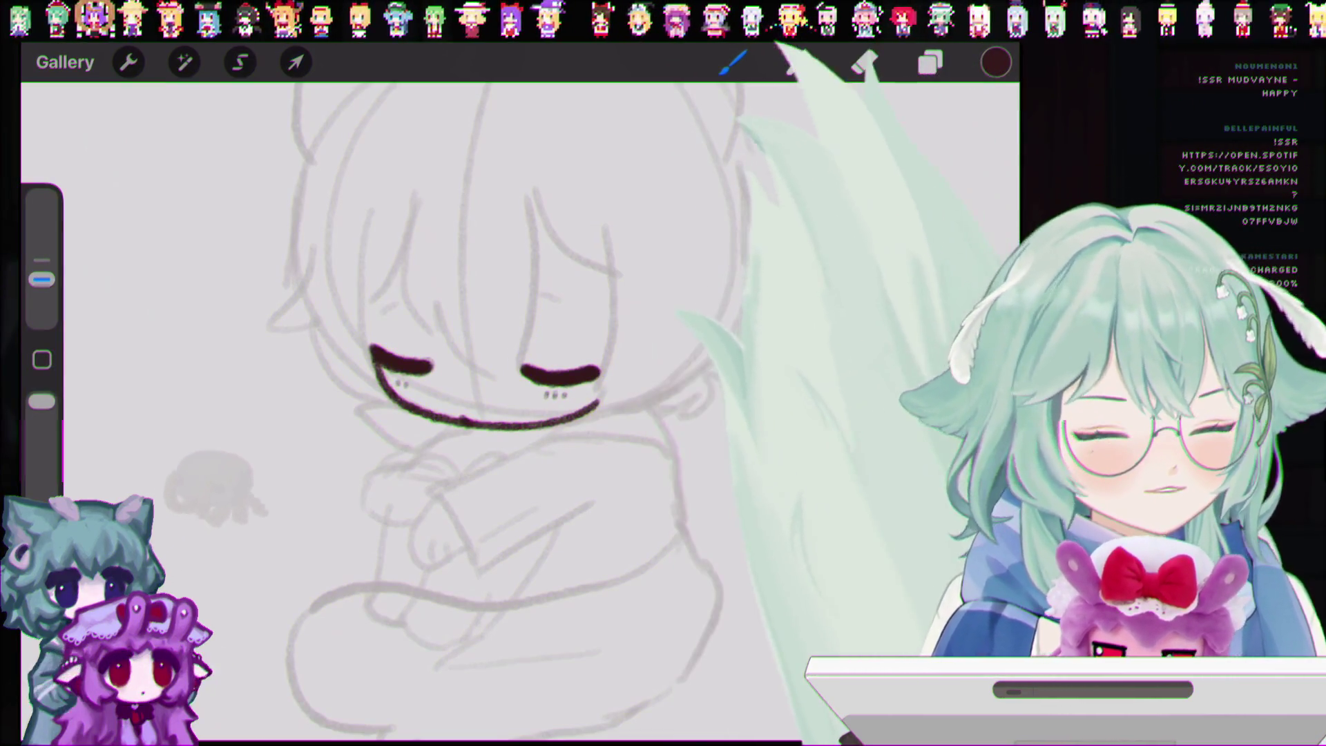
# Step: Ink a long curved bang strand over the forehead and a curved strand on the face's right
pyautogui.hscroll(-3, 518, 414)
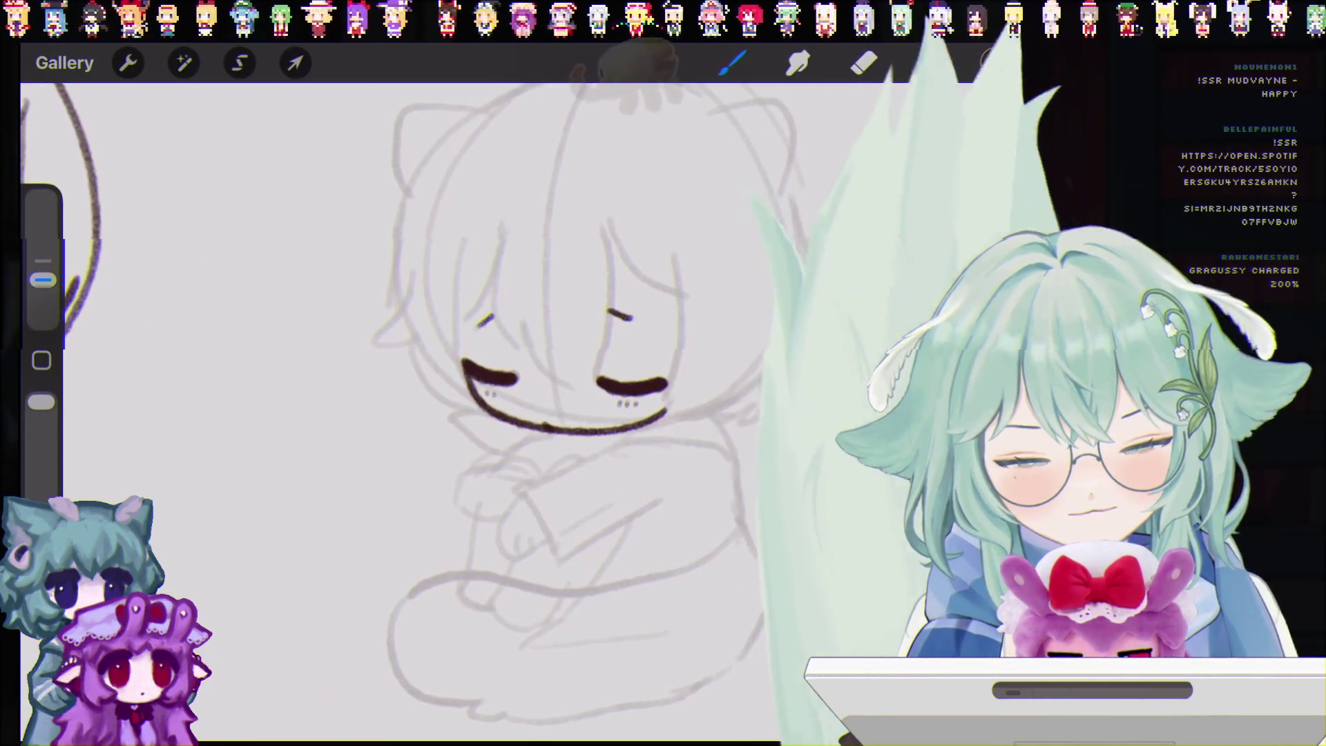
pyautogui.hotkey('ctrl', 'z')
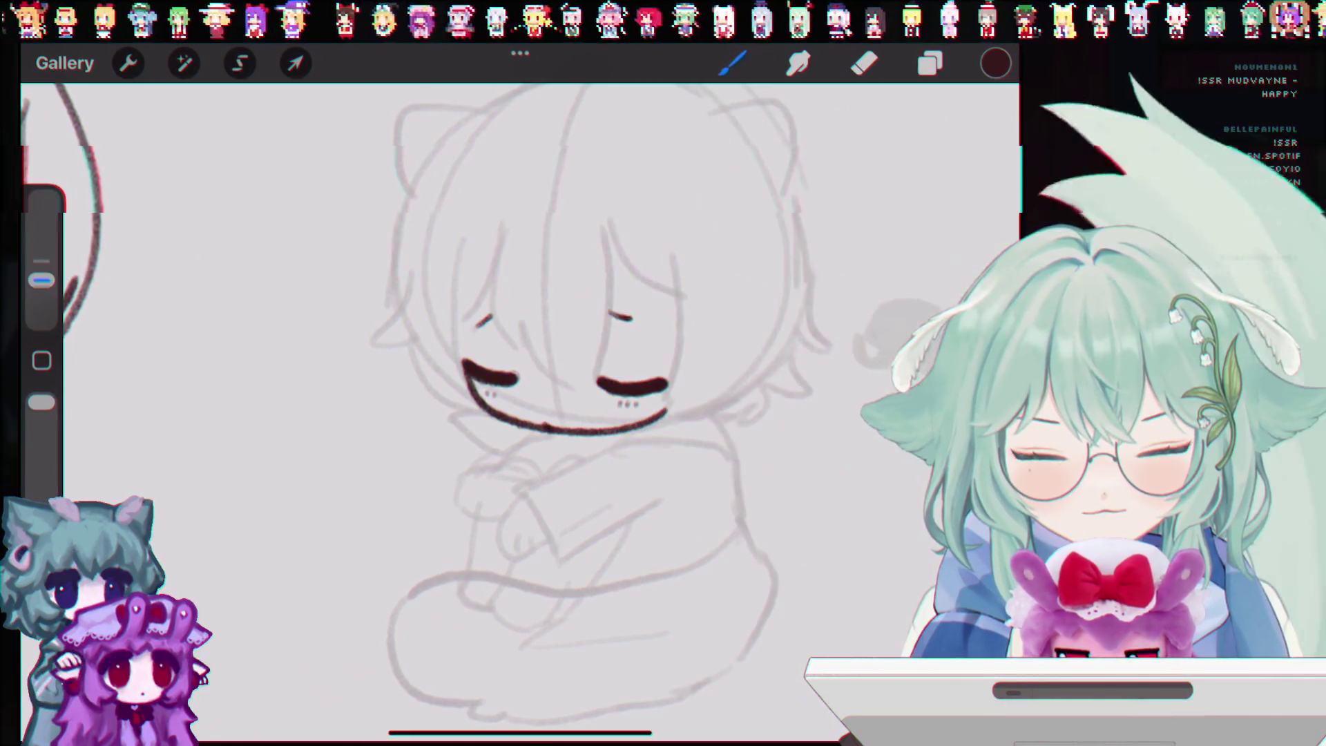
pyautogui.hotkey('ctrl', 'z')
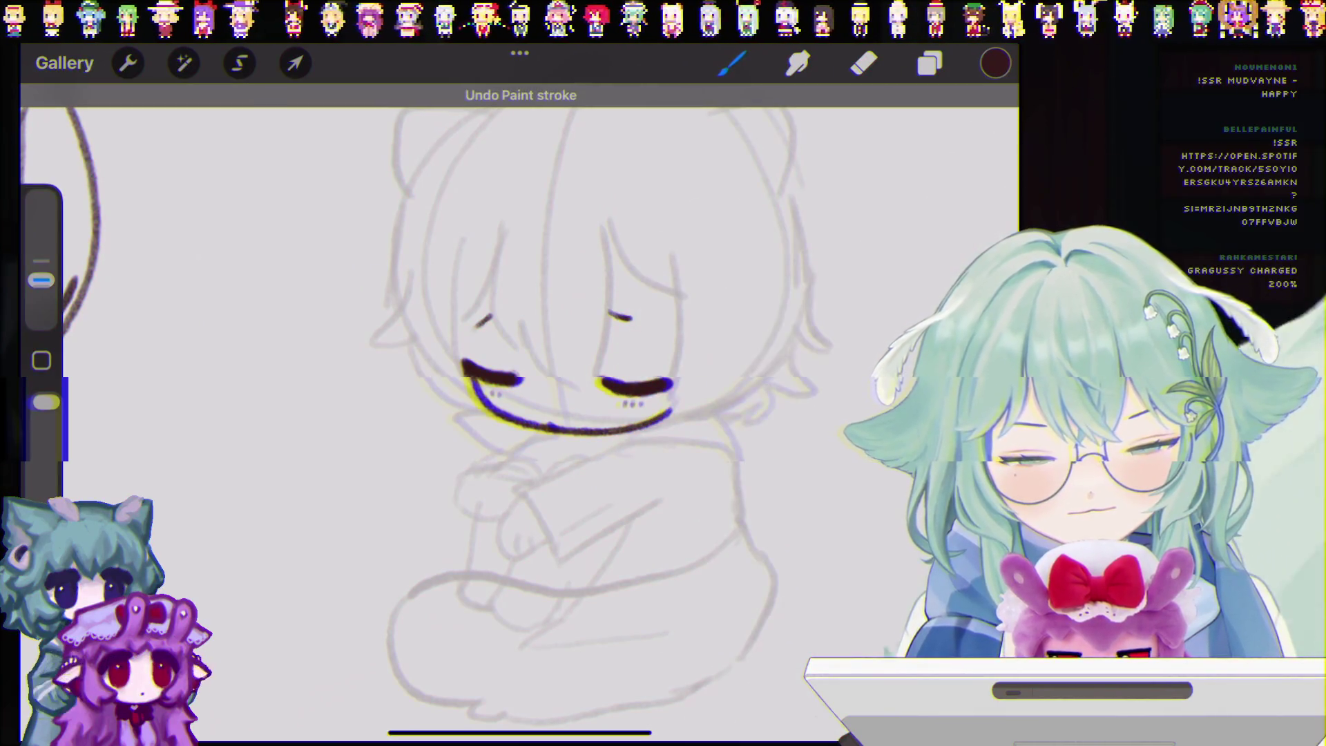
pyautogui.moveTo(510, 224)
pyautogui.mouseDown()
pyautogui.moveTo(519, 345)
pyautogui.moveTo(580, 388)
pyautogui.moveTo(615, 366)
pyautogui.mouseUp()
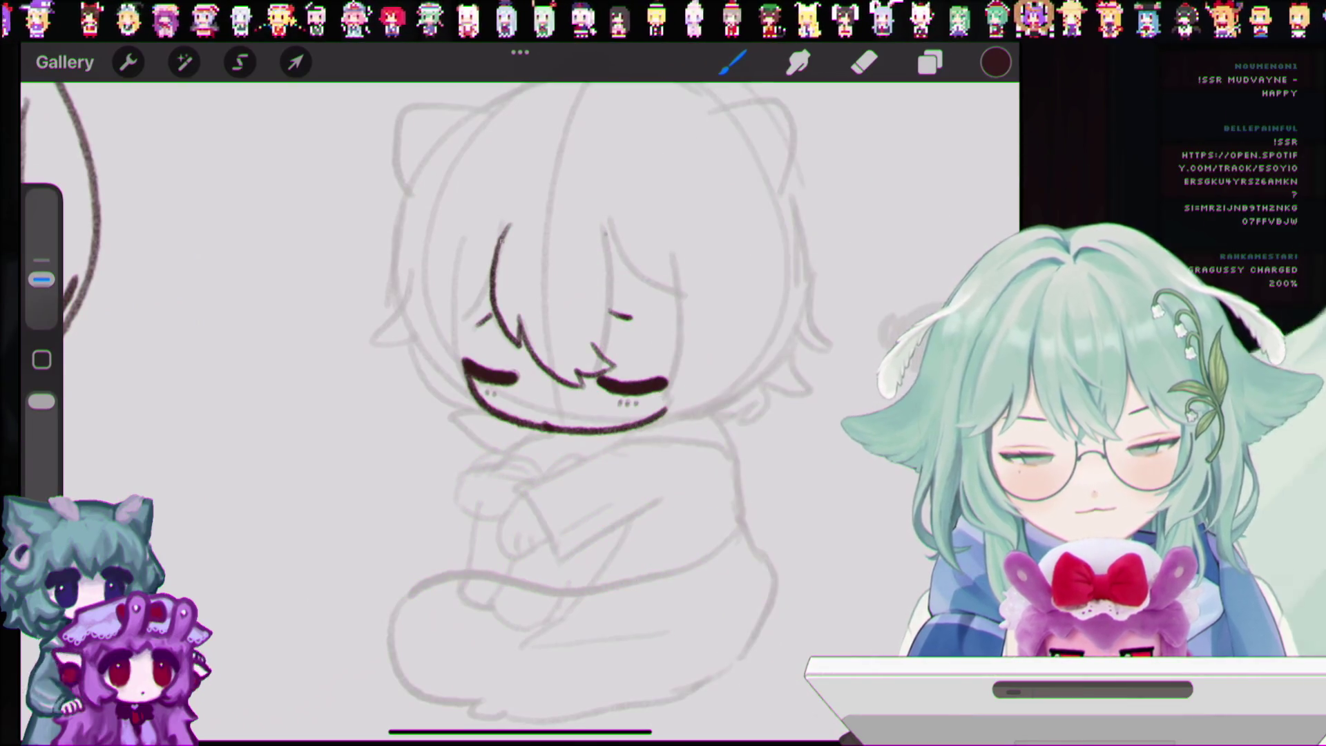
pyautogui.moveTo(523, 210); pyautogui.dragTo(506, 229)
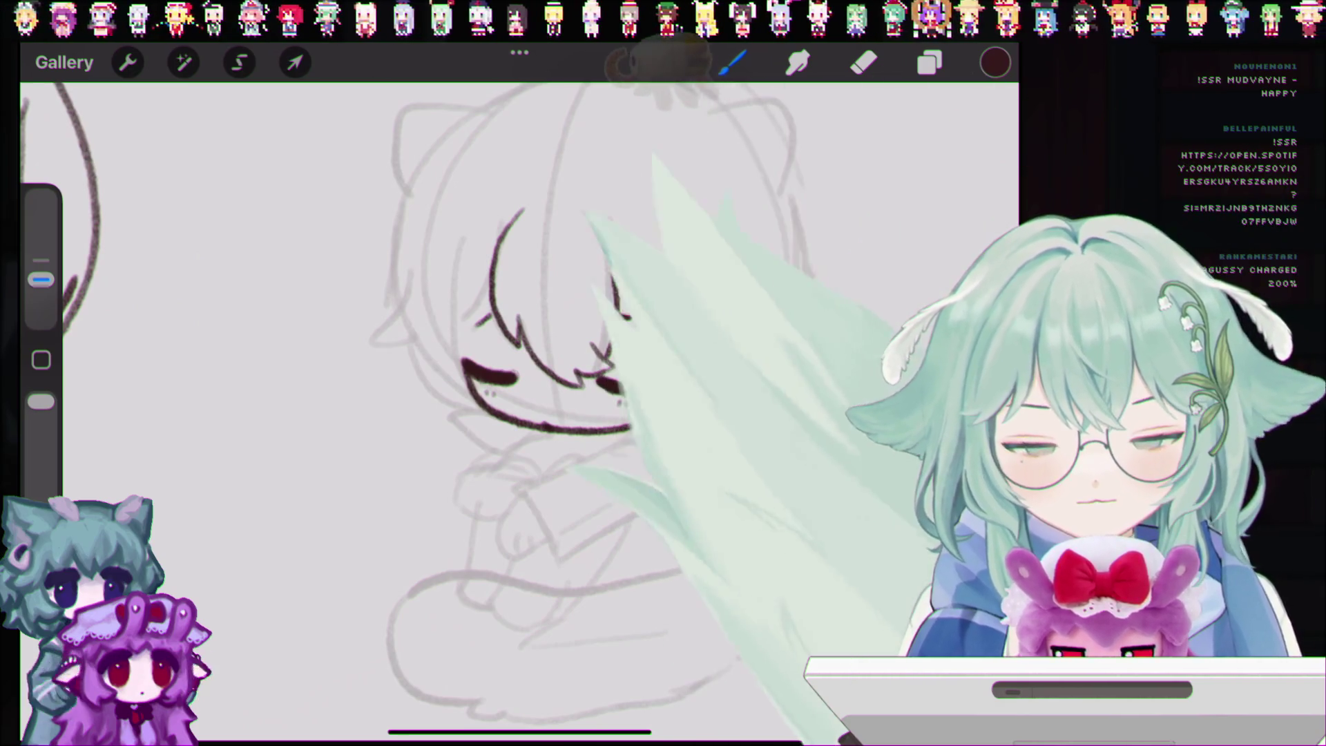
pyautogui.moveTo(467, 301); pyautogui.dragTo(473, 308)
pyautogui.hotkey('ctrl', 'z')
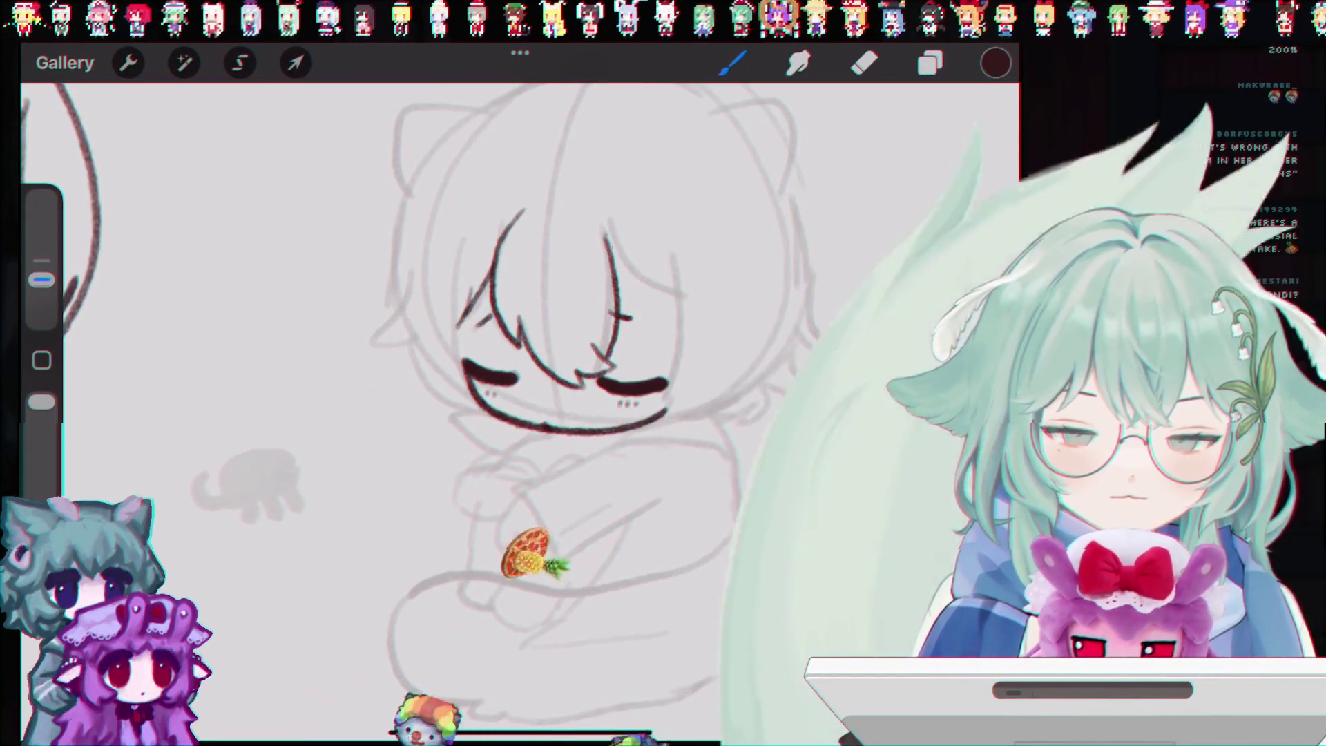
pyautogui.hotkey('ctrl', 'z')
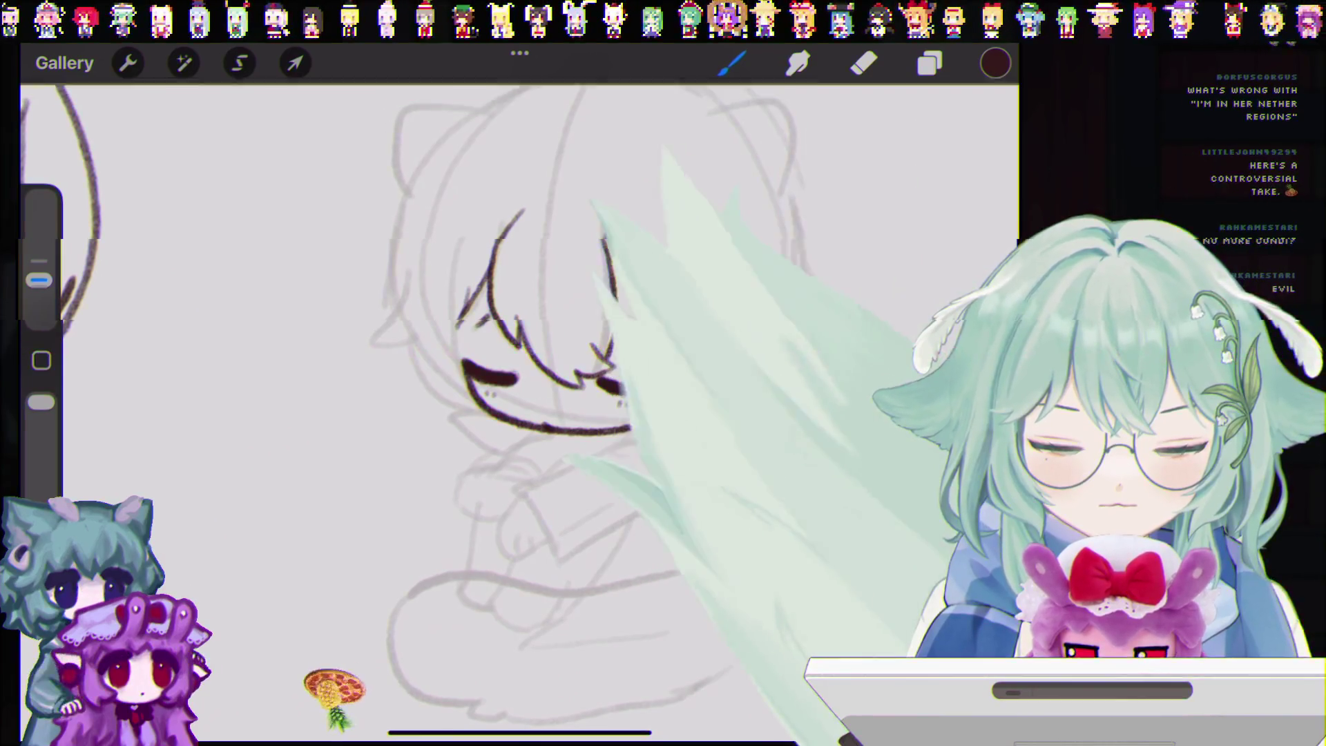
pyautogui.moveTo(611, 266)
pyautogui.mouseDown()
pyautogui.moveTo(677, 303)
pyautogui.moveTo(677, 291)
pyautogui.mouseUp()
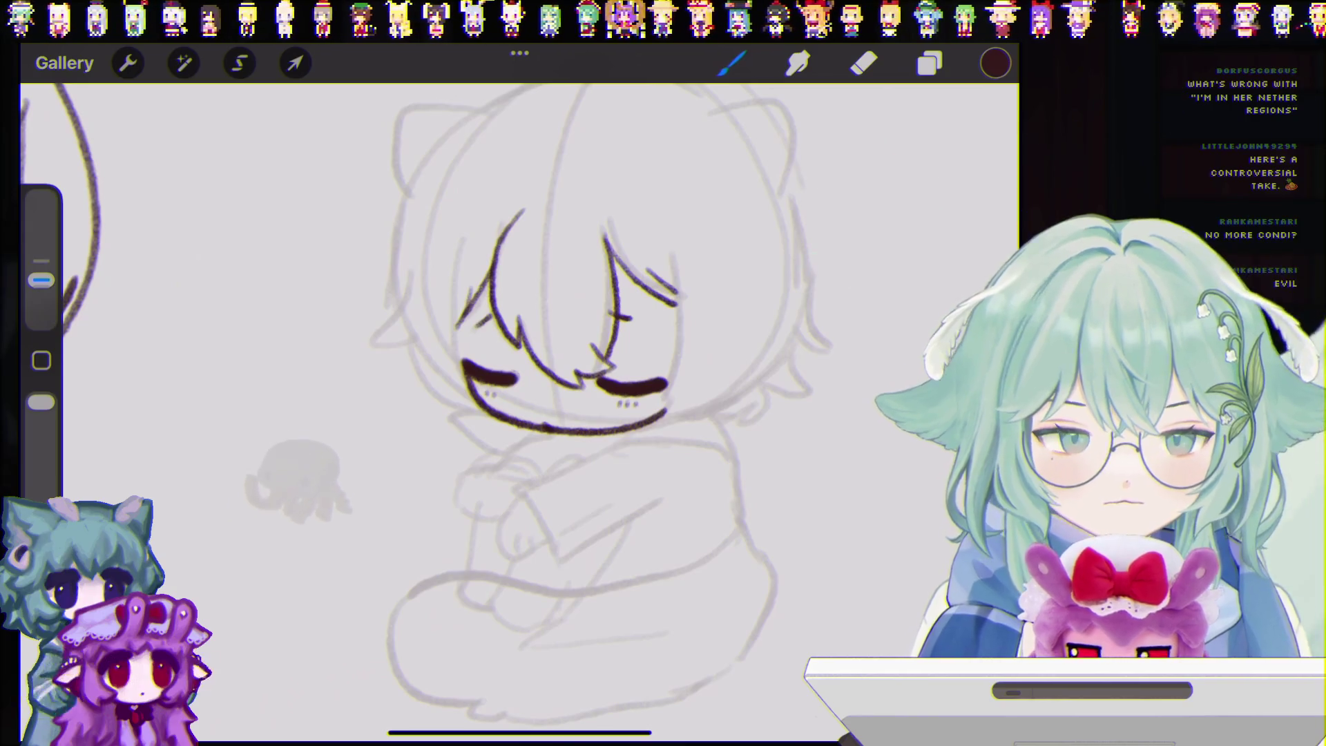
# Step: Try a short hair stroke near the top, undoing it and the stray curl by the left cheek
pyautogui.scroll(-2, 553, 387)
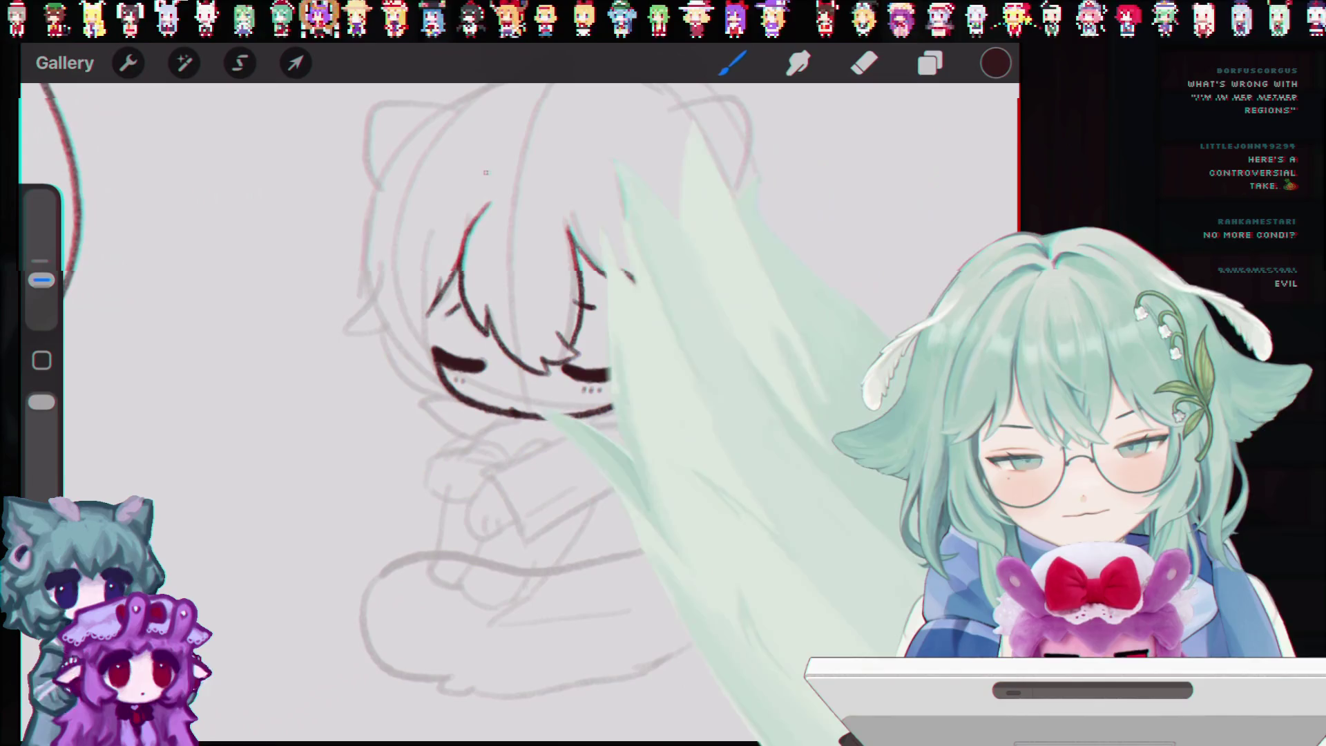
pyautogui.moveTo(487, 173); pyautogui.dragTo(456, 197)
pyautogui.hotkey('ctrl', 'z')
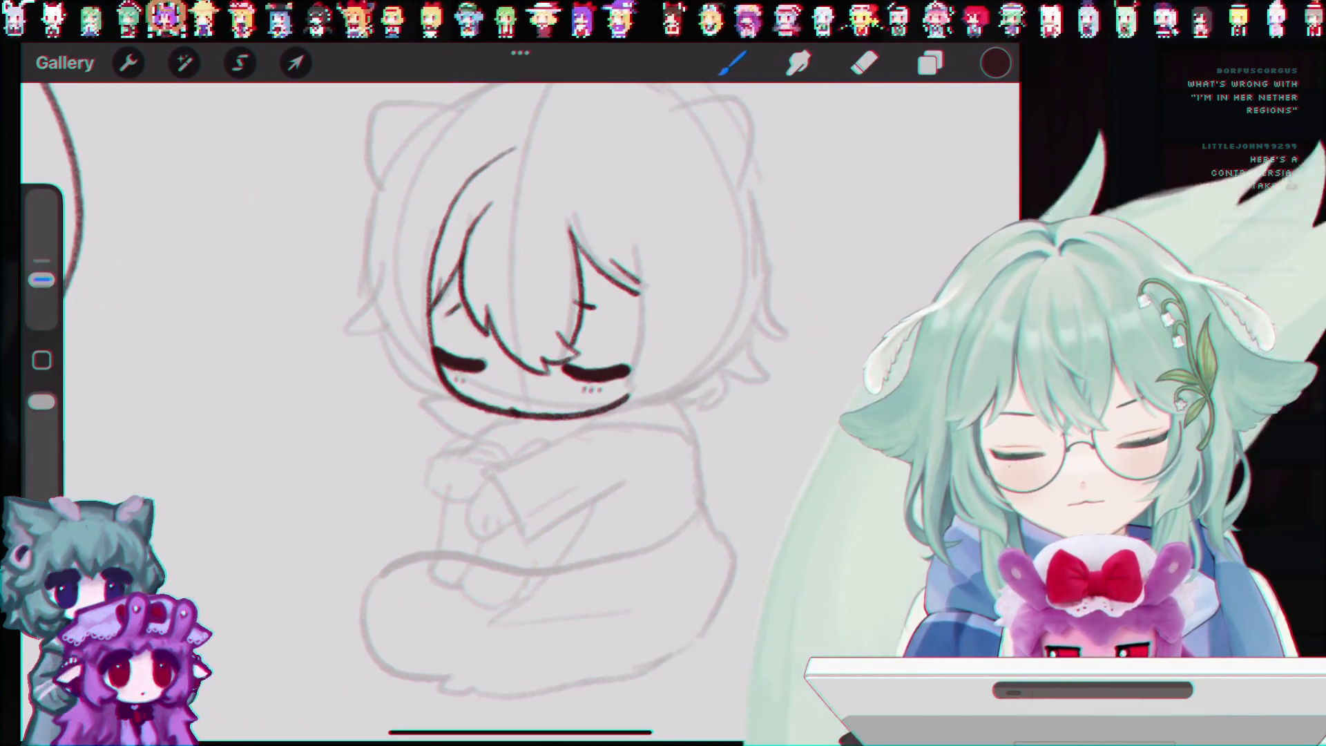
pyautogui.hotkey('ctrl', 'z')
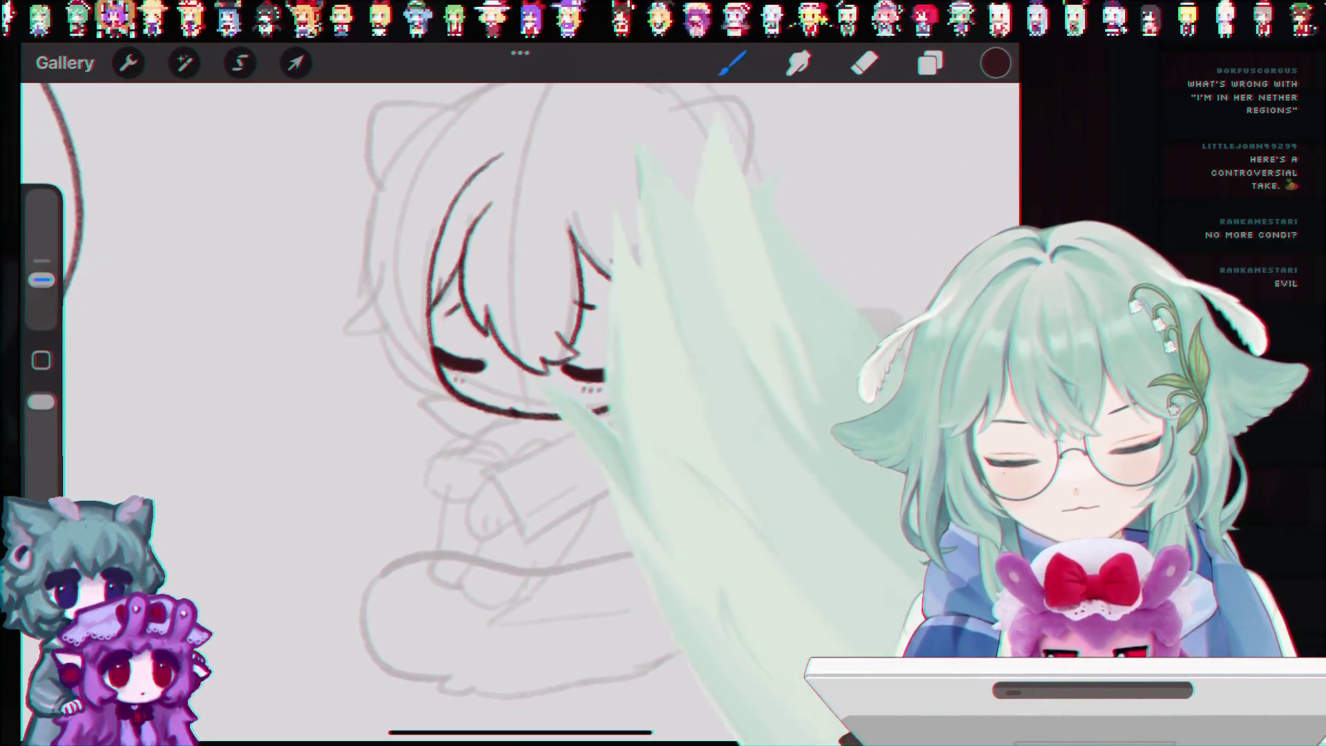
pyautogui.hotkey('ctrl', 'z')
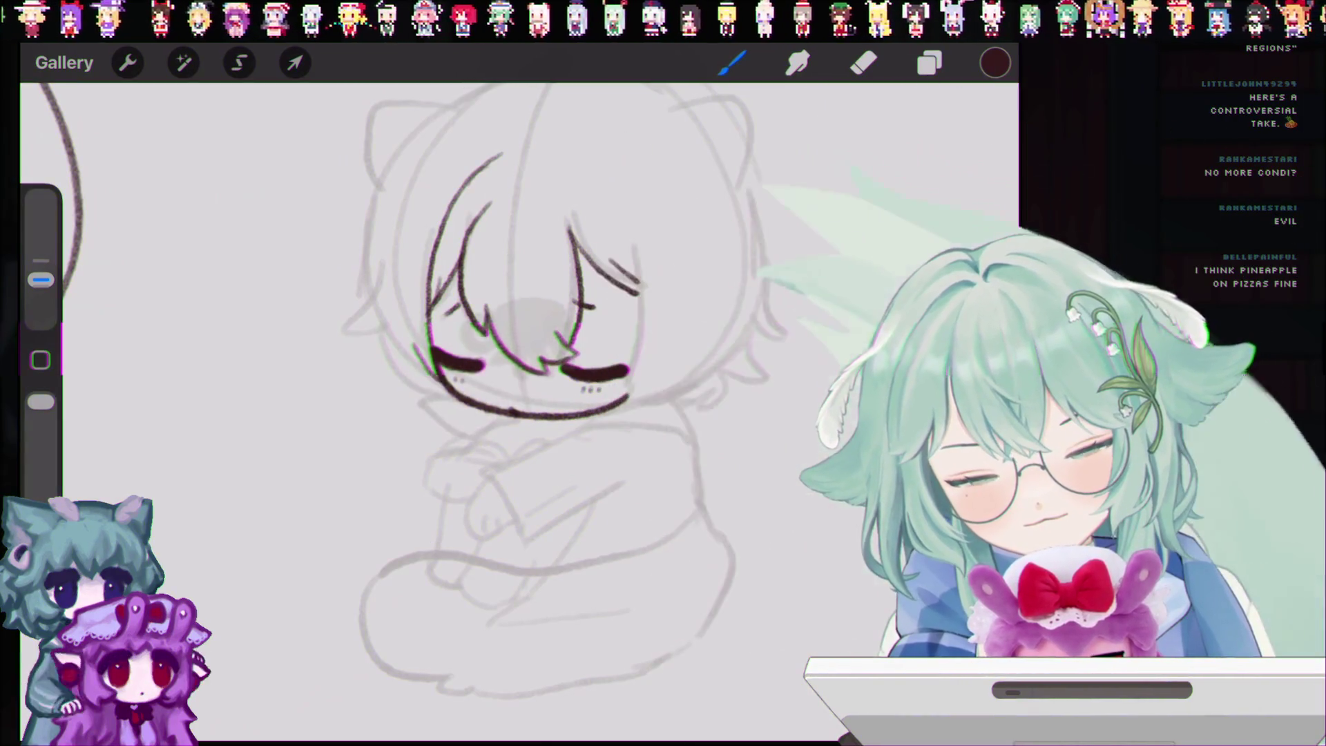
pyautogui.hotkey('ctrl', 'z')
pyautogui.hotkey('ctrl', 'z')
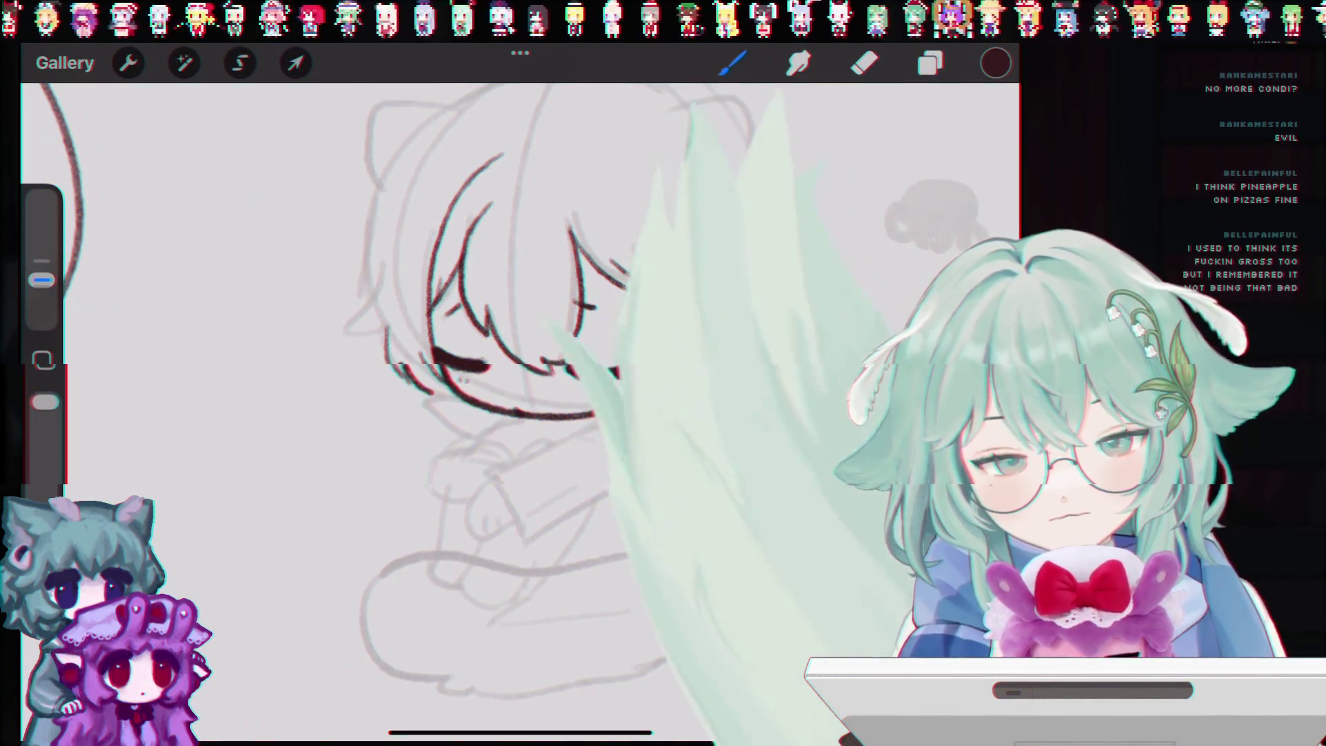
pyautogui.hotkey('ctrl', 'z')
pyautogui.hotkey('ctrl', 'z')
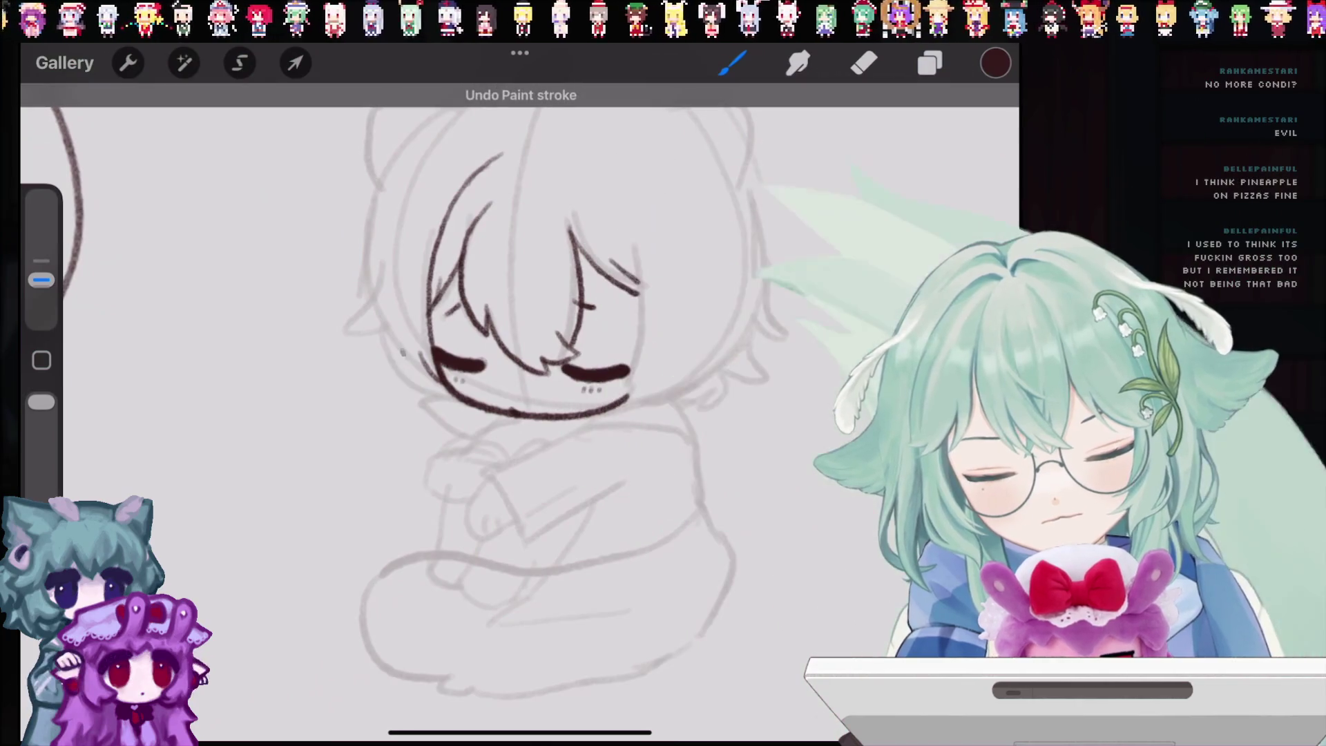
pyautogui.hotkey('ctrl', 'z')
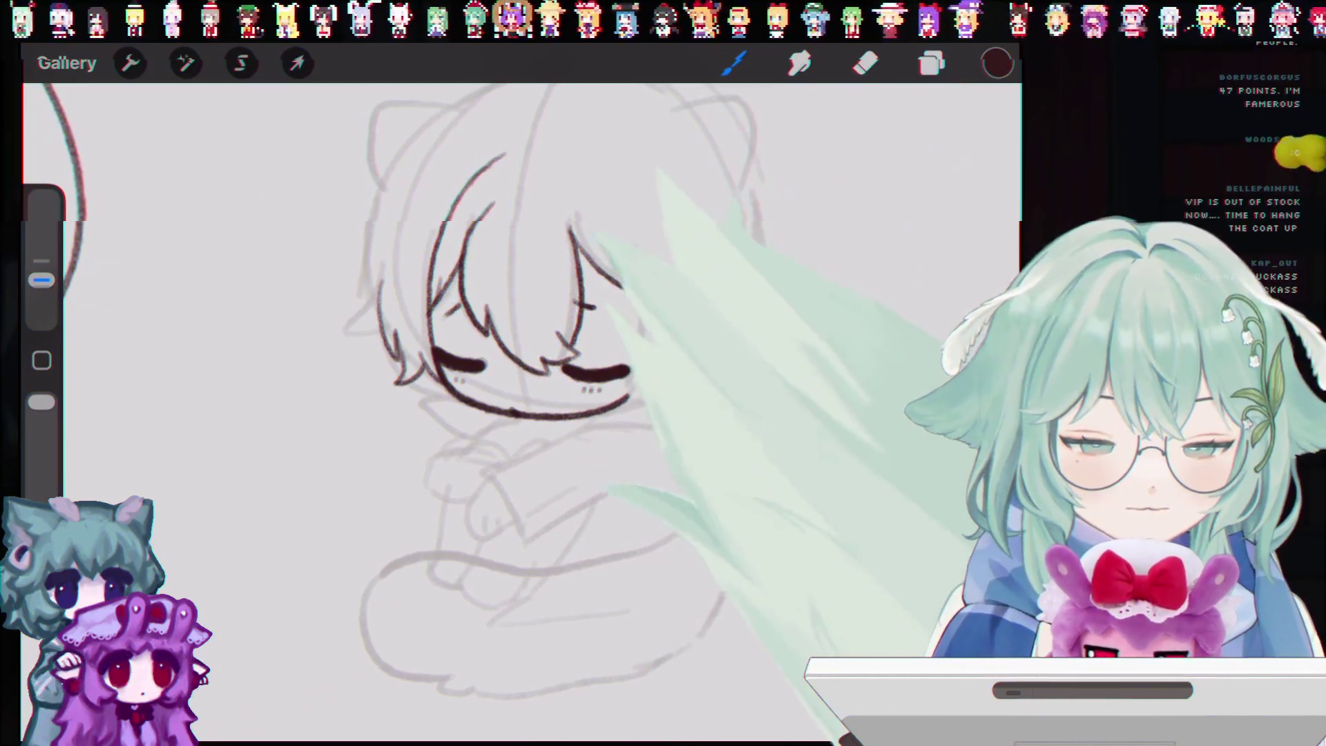
# Step: Undo two rejected attempts at the left-side hair strand
pyautogui.hotkey('ctrl', 'z')
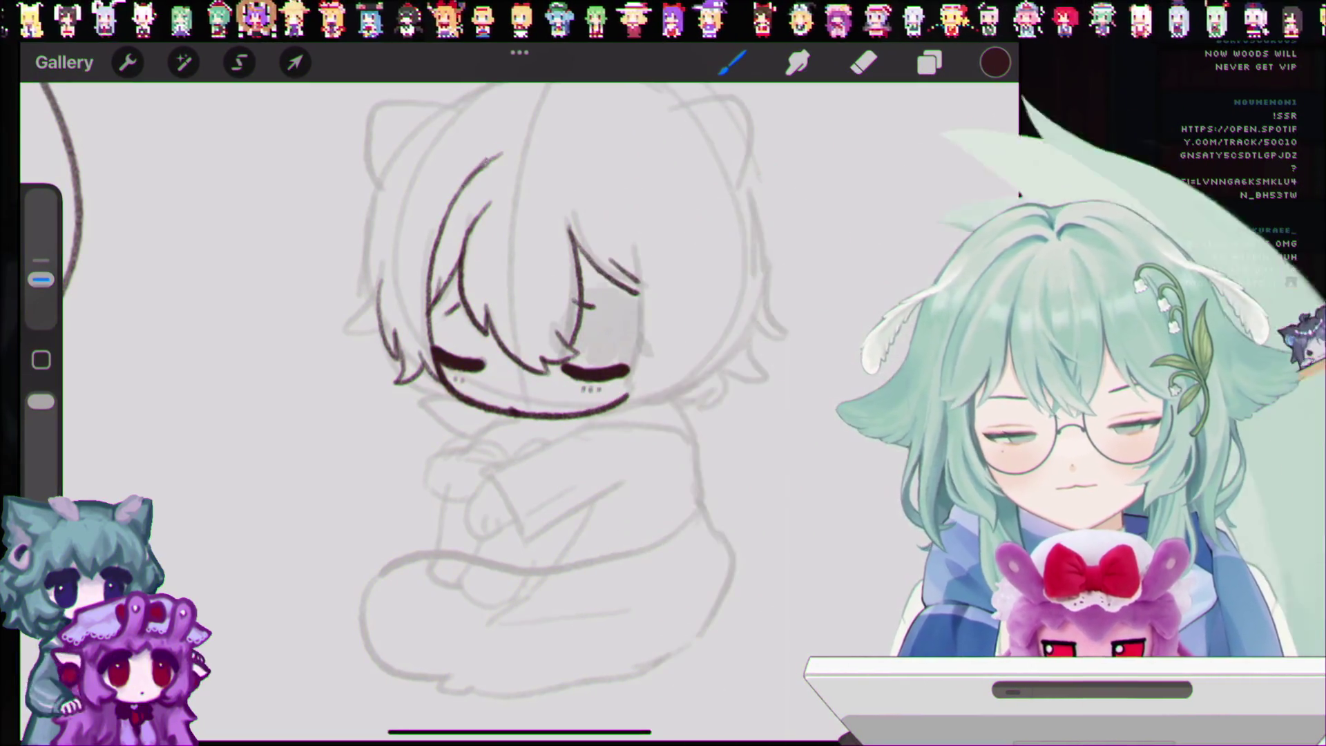
pyautogui.hotkey('ctrl', 'z')
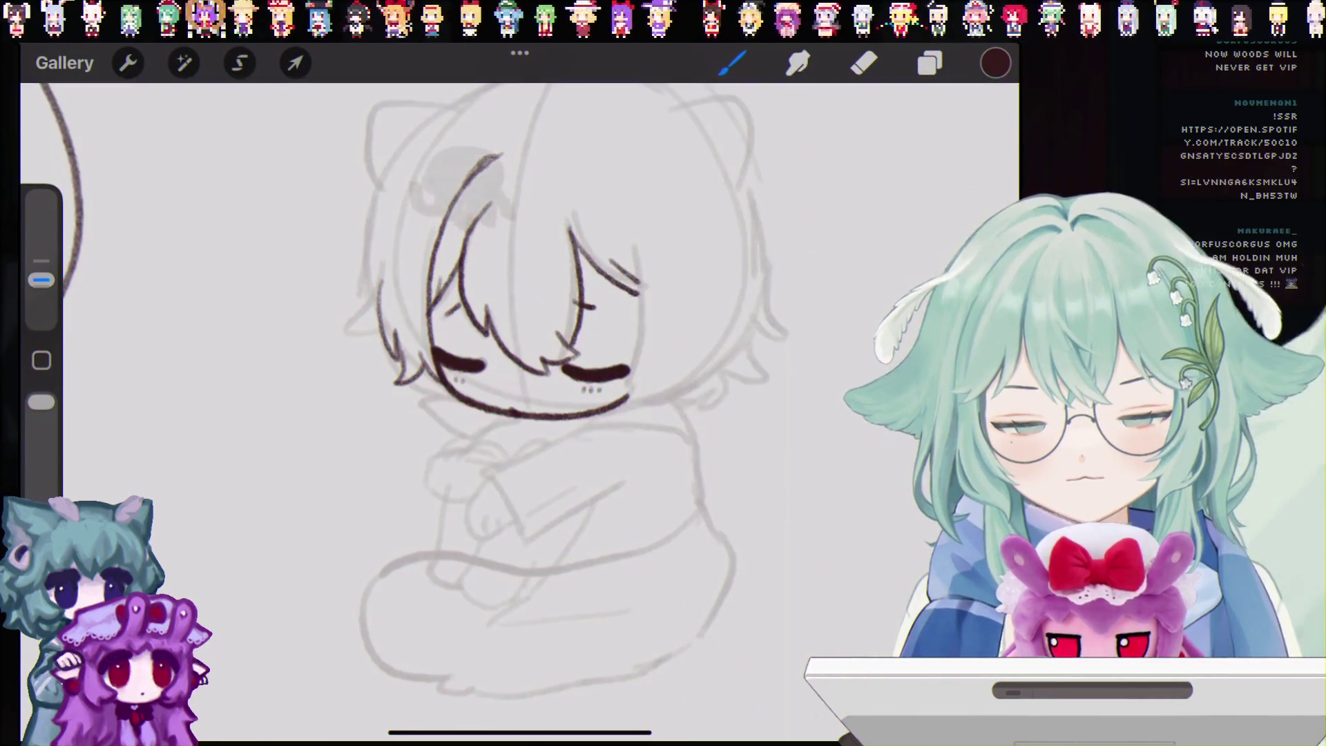
# Step: Undo the two latest strokes on the chibi's head, removing the final dark hair line
pyautogui.hotkey('ctrl', 'z')
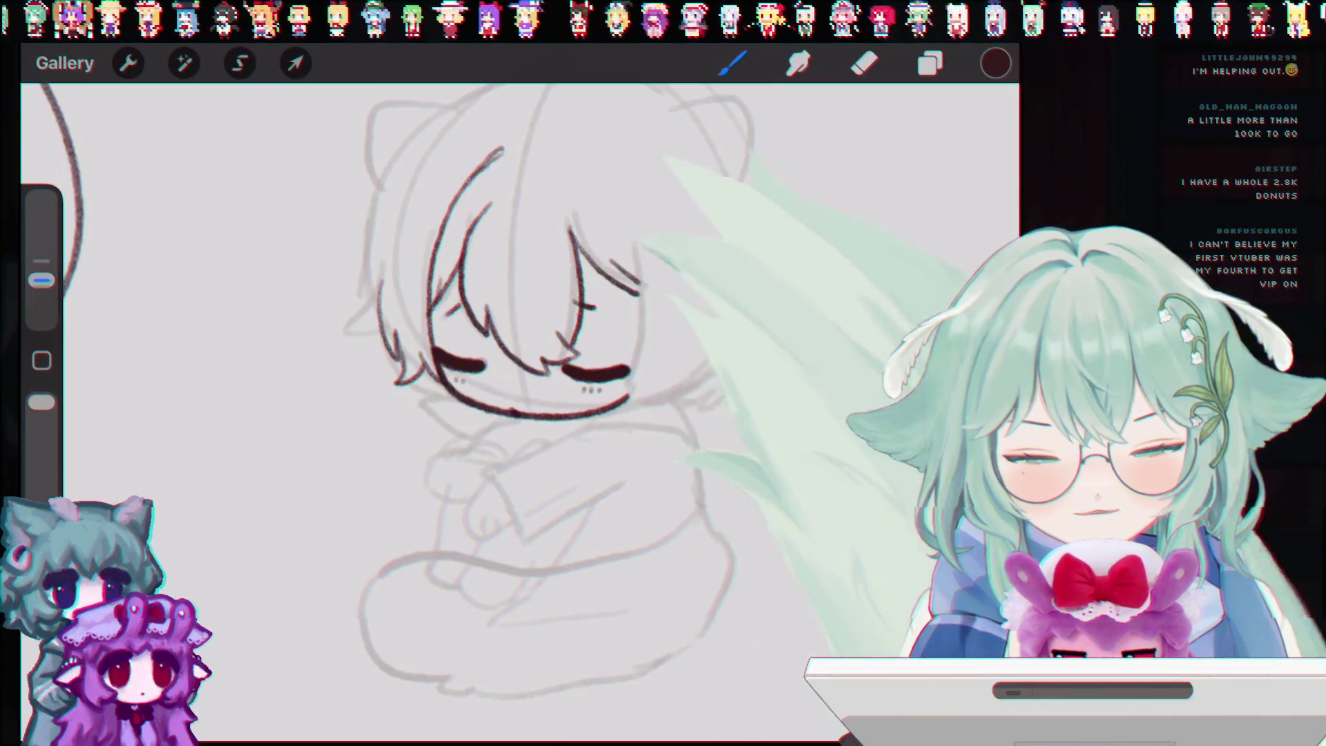
pyautogui.hotkey('ctrl', 'z')
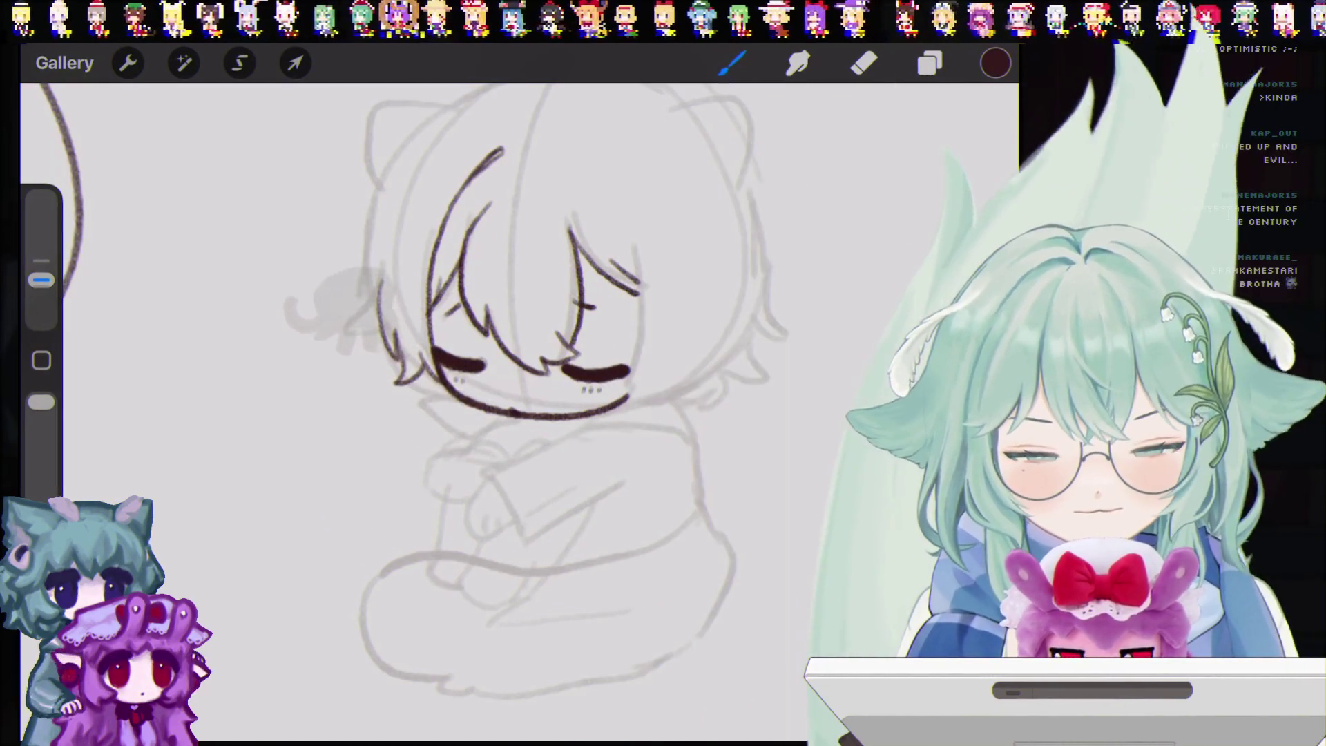
# Step: Replace the latest stroke with a small curl in the hair on the face's right side
pyautogui.scroll(-3, 518, 414)
pyautogui.scroll(3, 518, 414)
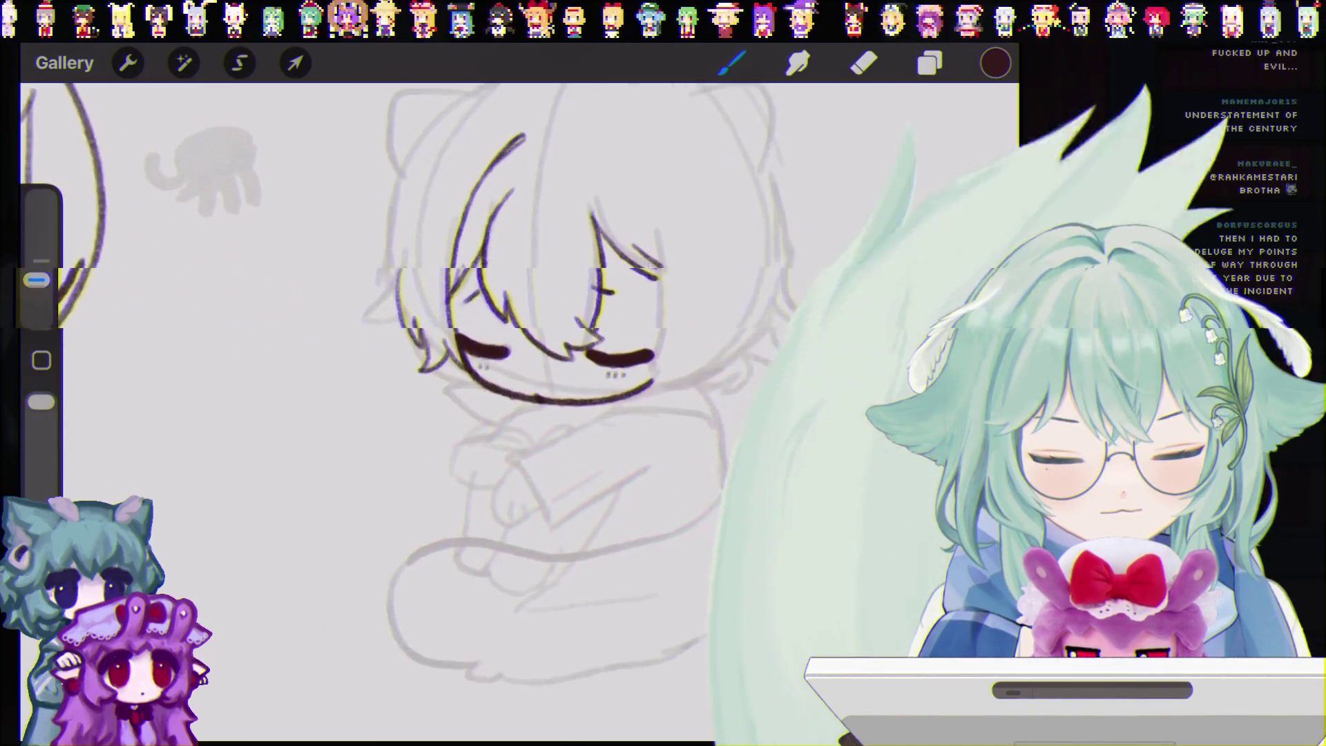
pyautogui.scroll(1, 518, 380)
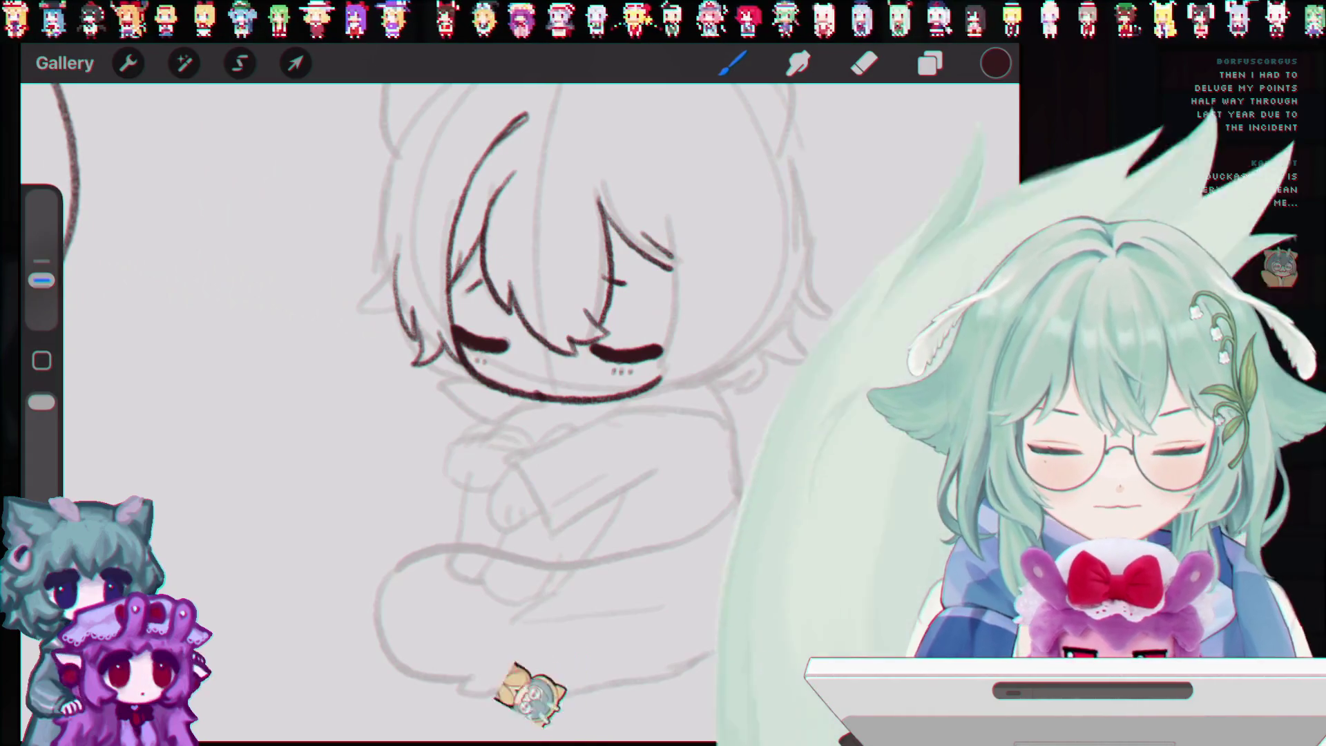
pyautogui.scroll(-2, 552, 387)
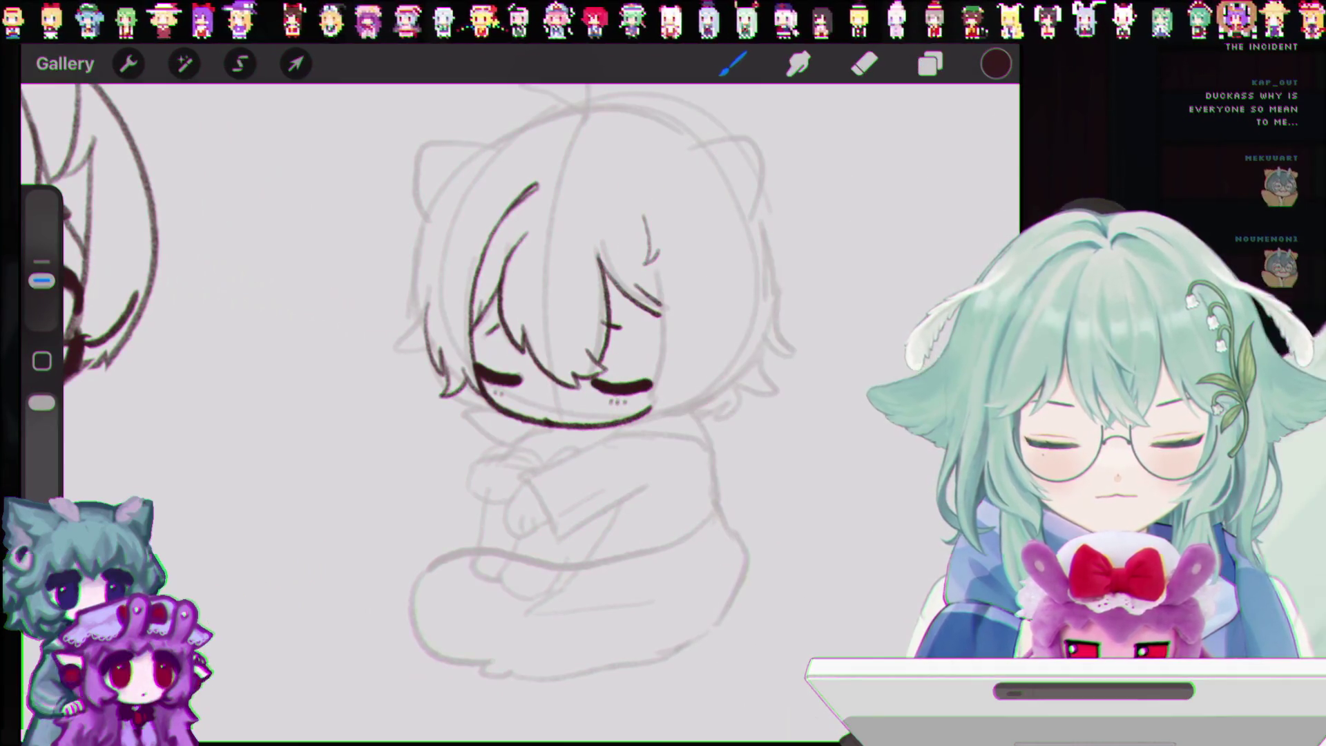
pyautogui.hotkey('ctrl', 'z')
pyautogui.moveTo(642, 217); pyautogui.dragTo(658, 254)
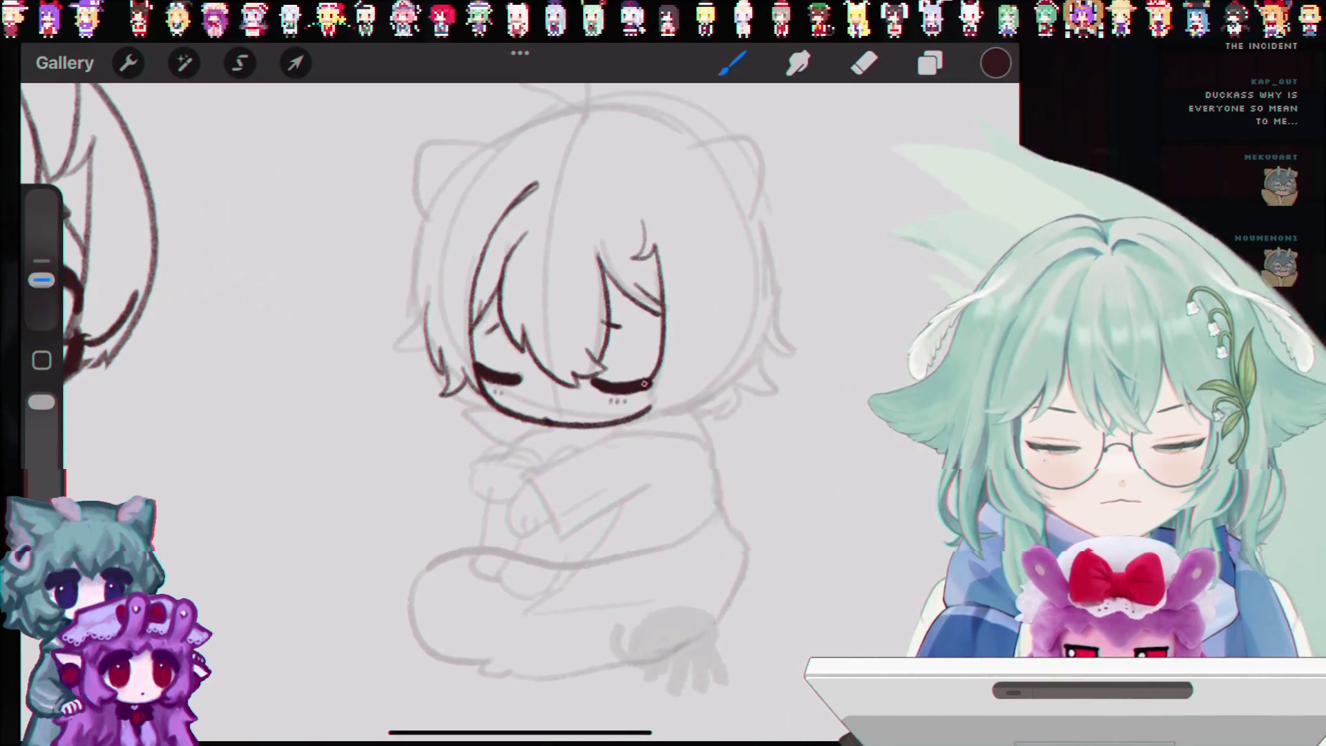
# Step: Try a long strand down the right side of the face, then undo it
pyautogui.hotkey('ctrl', 'z')
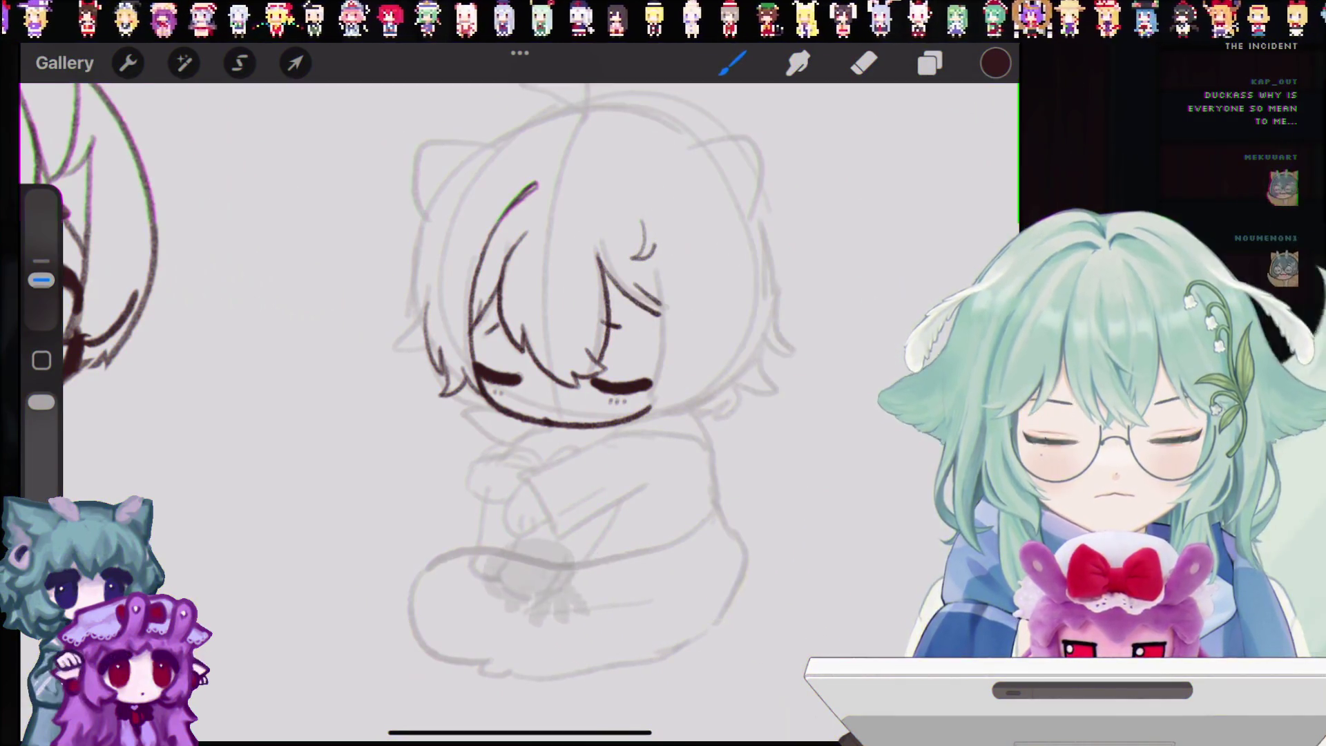
pyautogui.moveTo(654, 241); pyautogui.dragTo(649, 399)
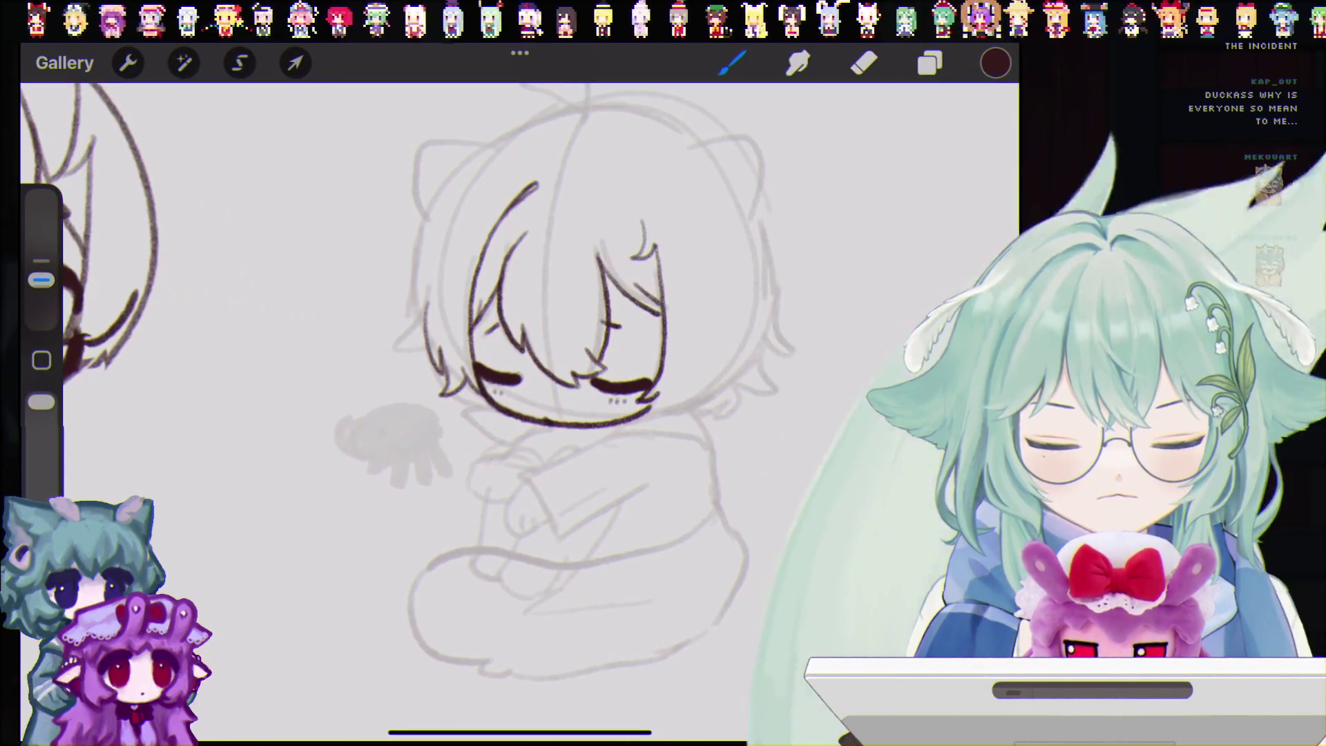
pyautogui.hotkey('ctrl', 'z')
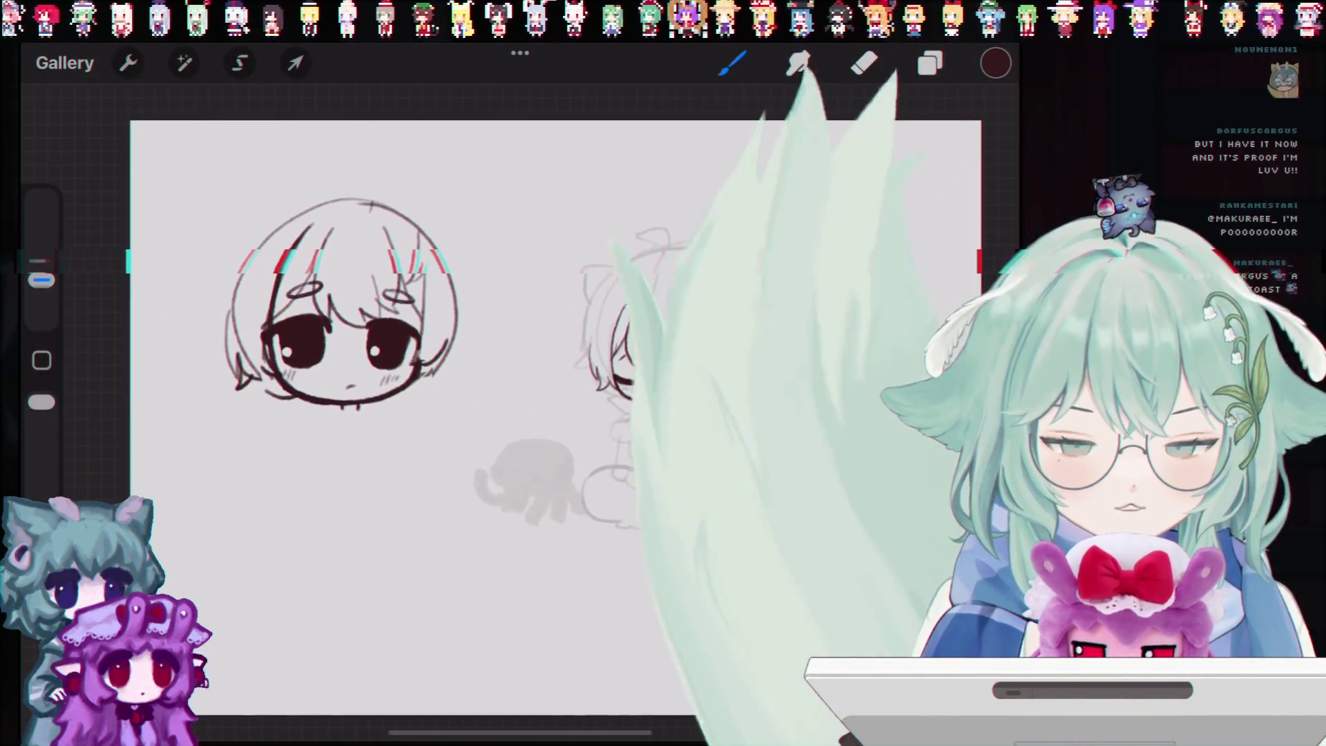
# Step: Crop & Resize the canvas larger, adding empty space to the left and below
pyautogui.click(930, 63)
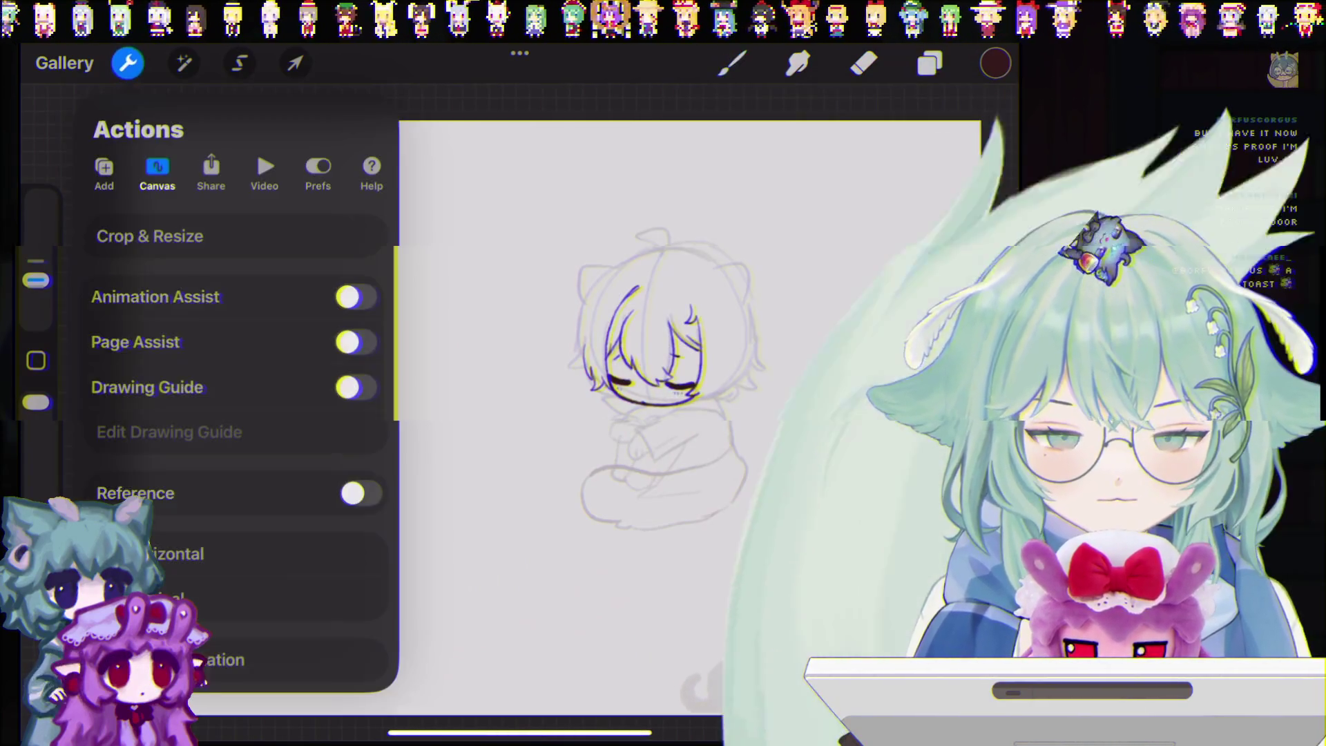
pyautogui.click(150, 235)
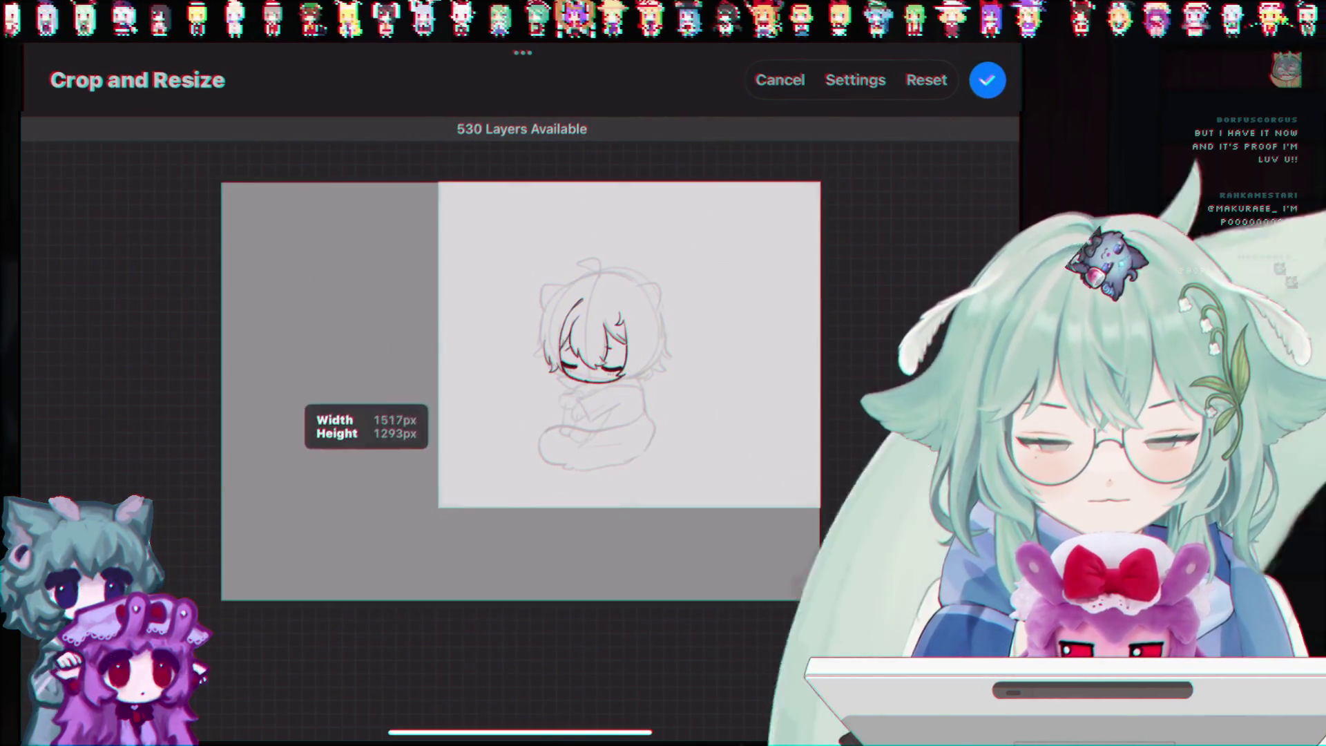
pyautogui.click(988, 80)
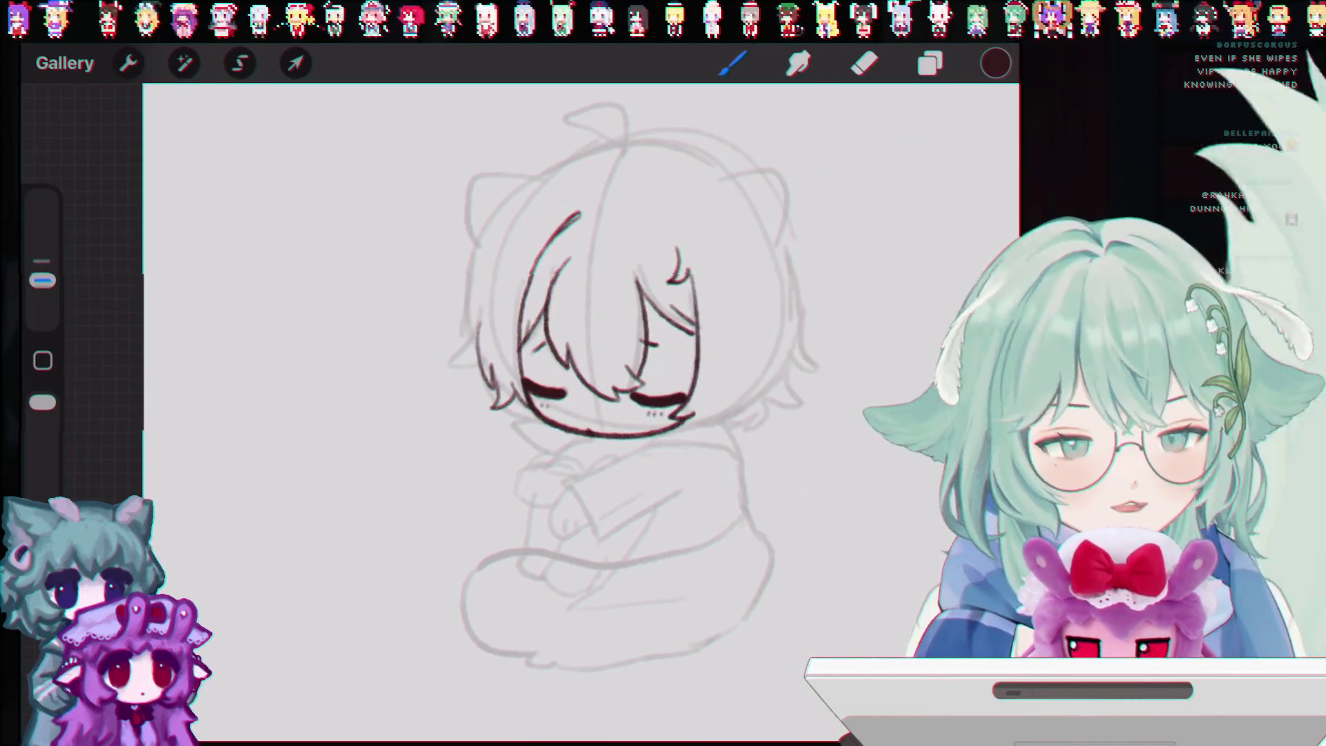
# Step: Hand-letter a first attempt at 'RazorFur' beside the head, then undo the misspelled strokes
pyautogui.scroll(-3, 608, 345)
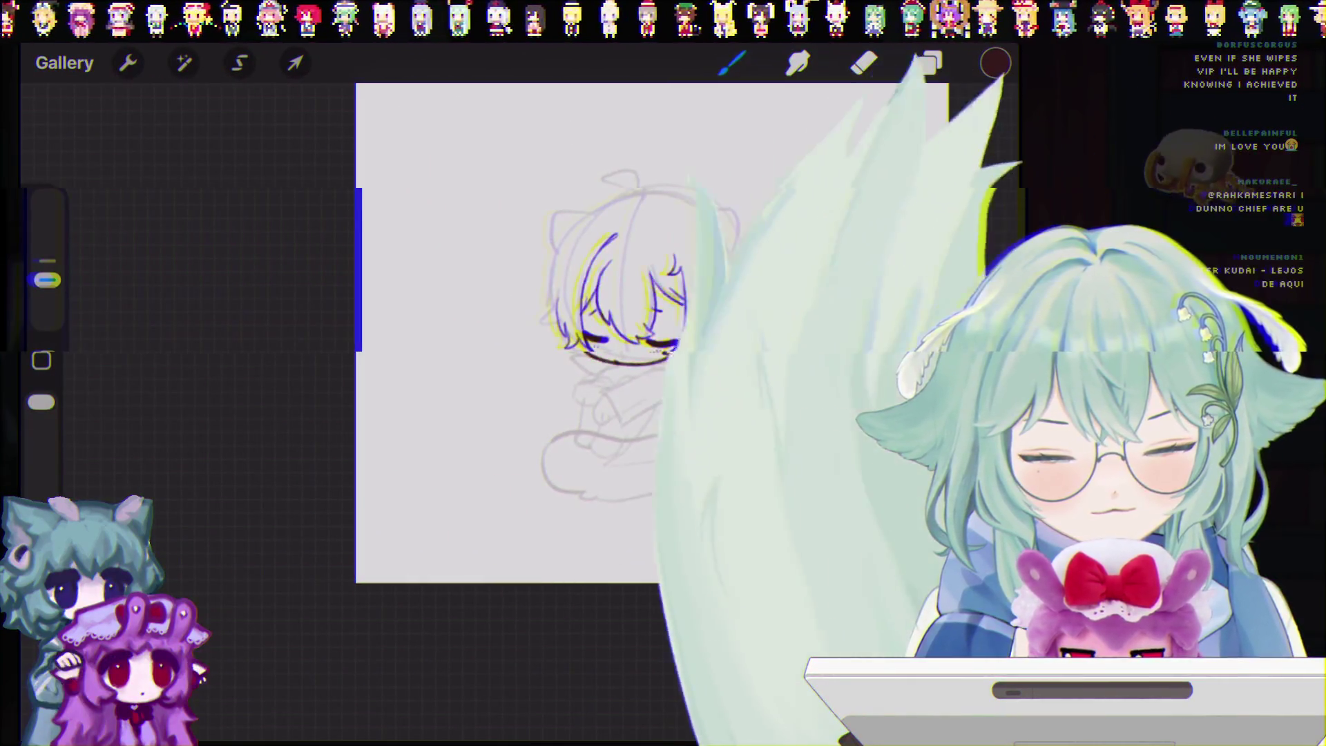
pyautogui.scroll(3, 483, 345)
pyautogui.click(929, 63)
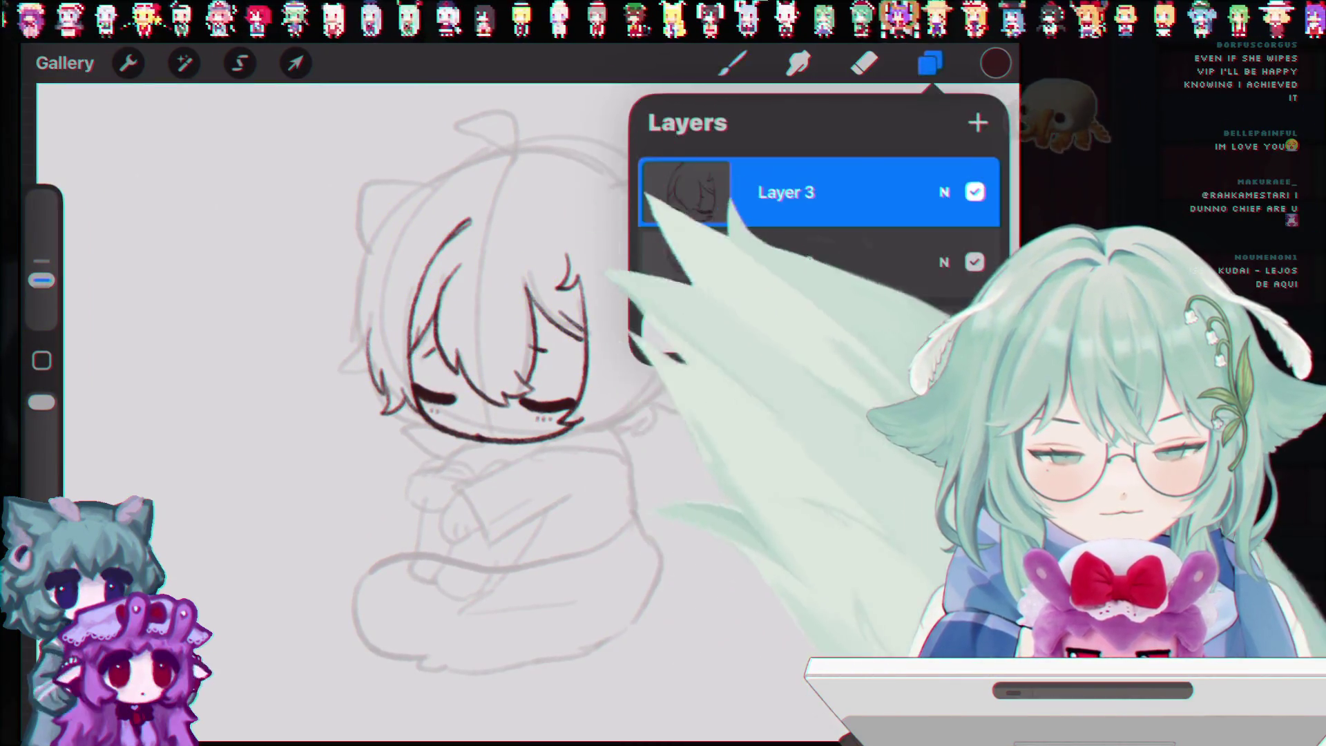
pyautogui.click(930, 63)
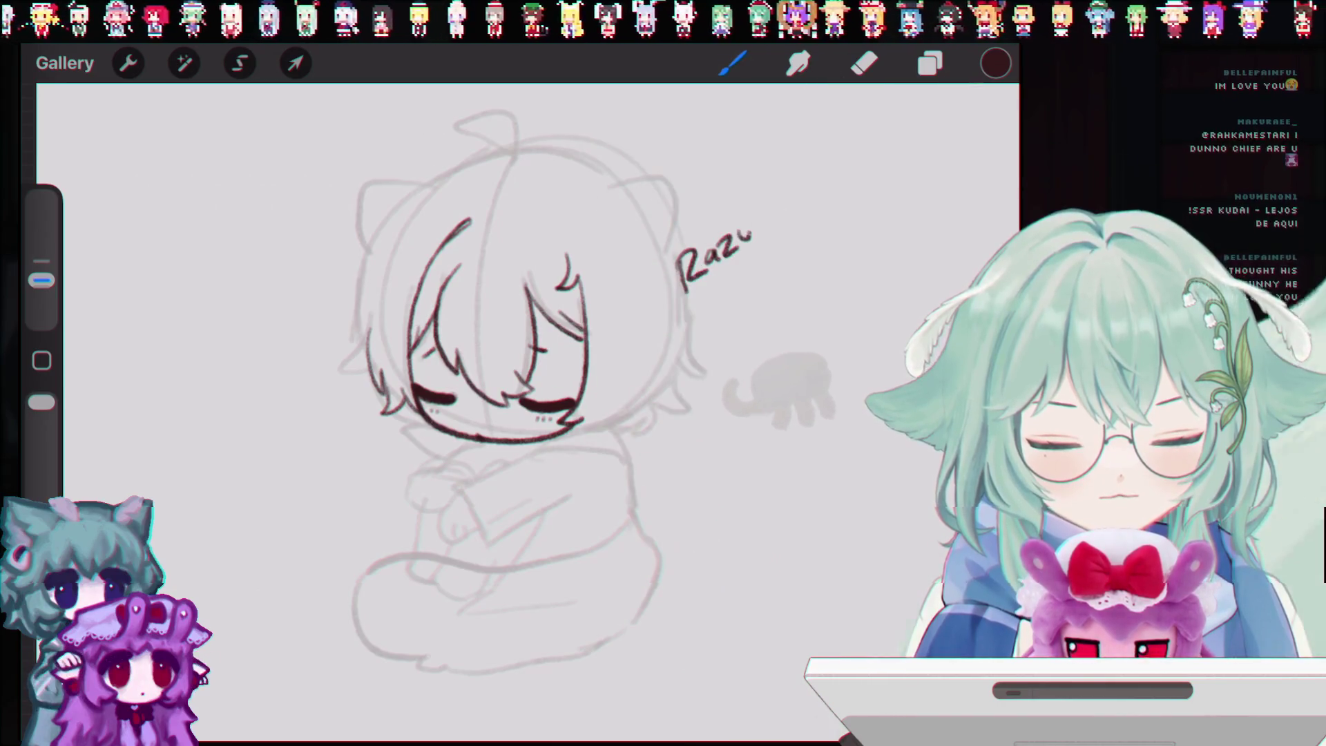
pyautogui.hotkey('ctrl', 'z')
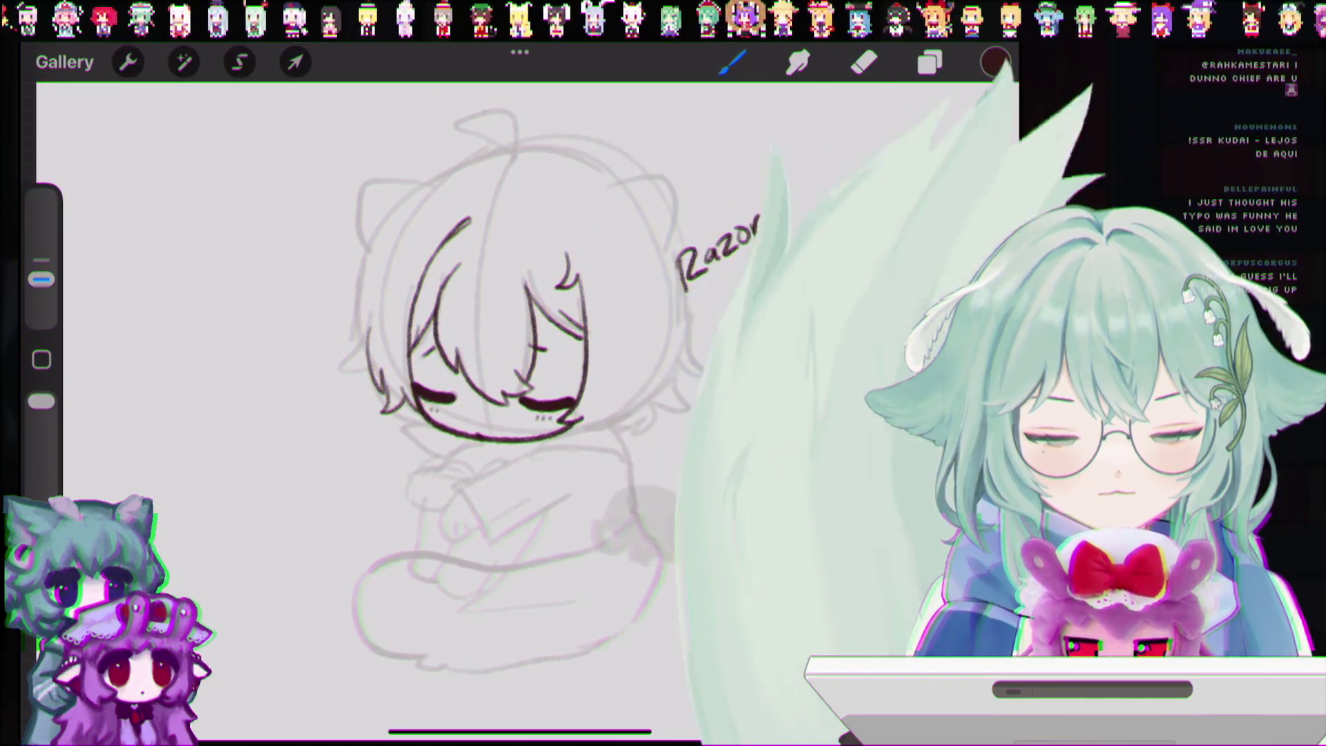
pyautogui.moveTo(772, 205); pyautogui.dragTo(784, 202)
pyautogui.moveTo(789, 196)
pyautogui.mouseDown()
pyautogui.moveTo(801, 207)
pyautogui.moveTo(818, 187)
pyautogui.mouseUp()
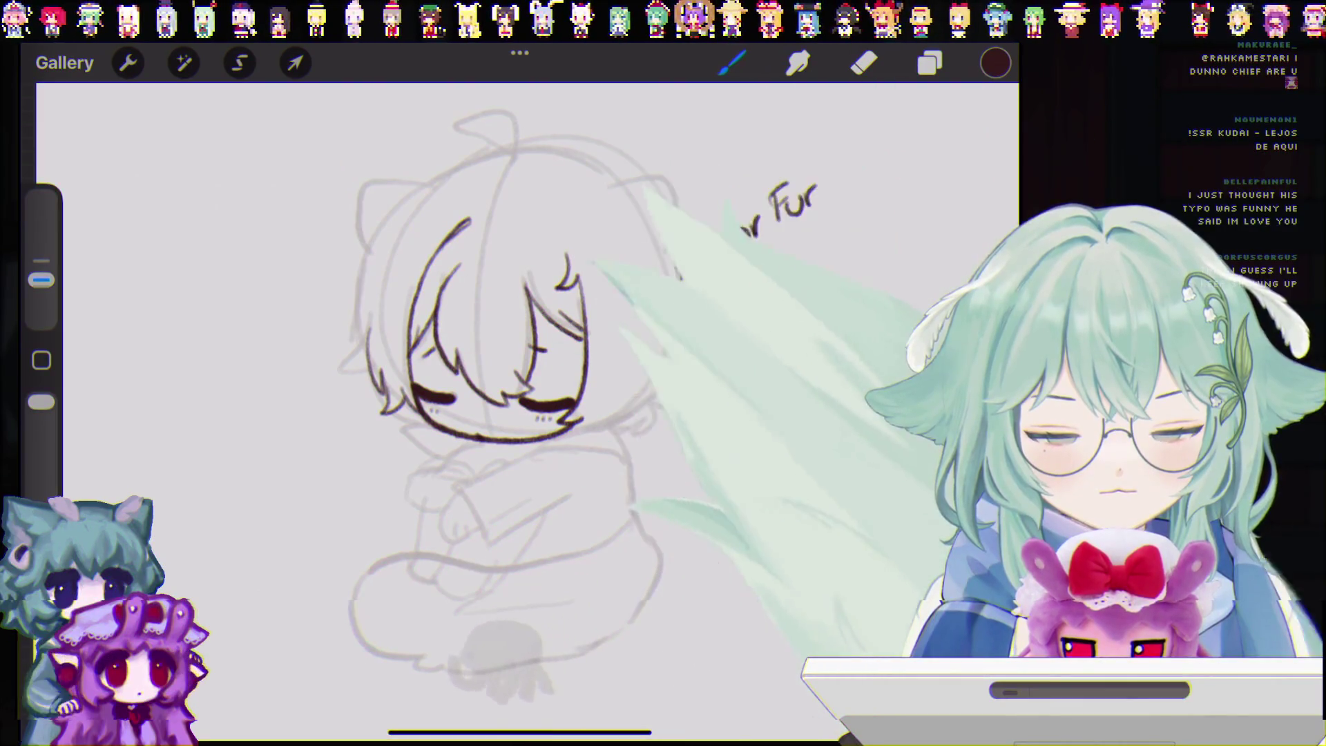
pyautogui.hotkey('ctrl', 'z')
pyautogui.hotkey('ctrl', 'z')
pyautogui.hotkey('ctrl', 'z')
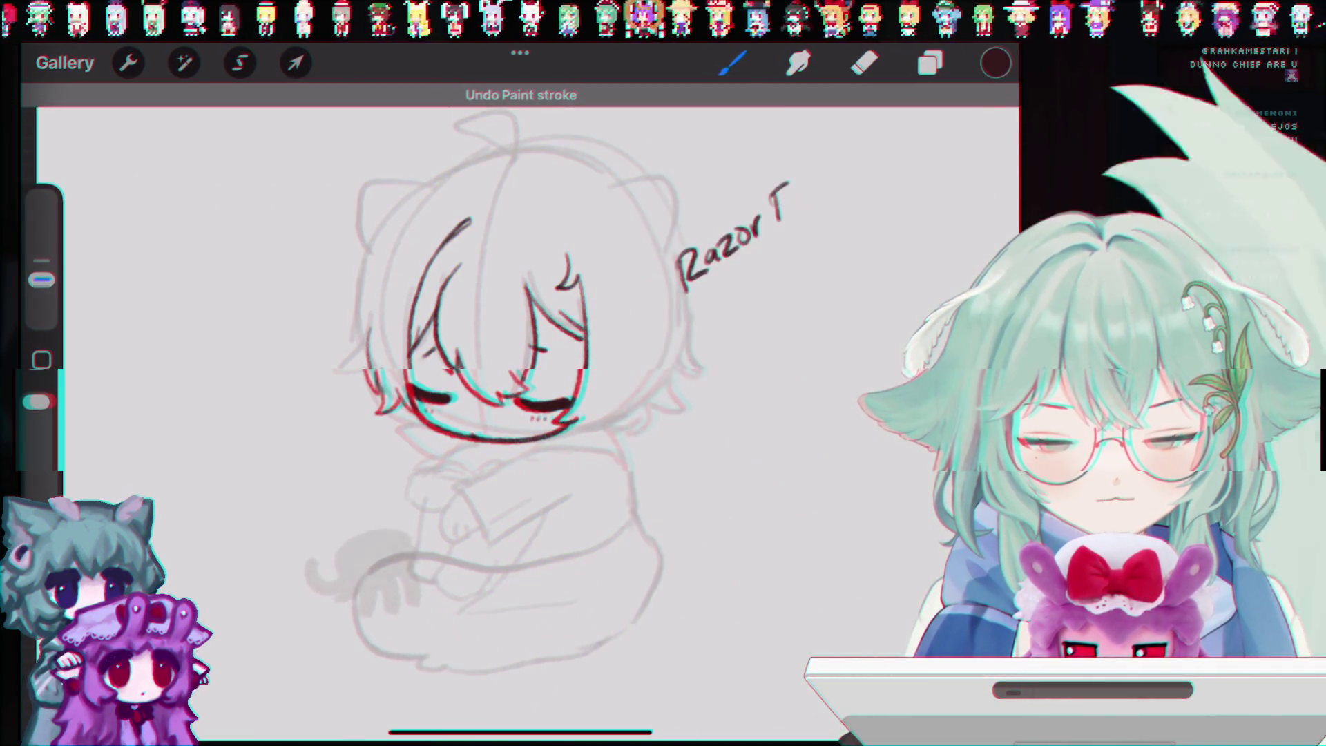
pyautogui.hotkey('ctrl', 'z')
pyautogui.hotkey('ctrl', 'z')
pyautogui.hotkey('ctrl', 'z')
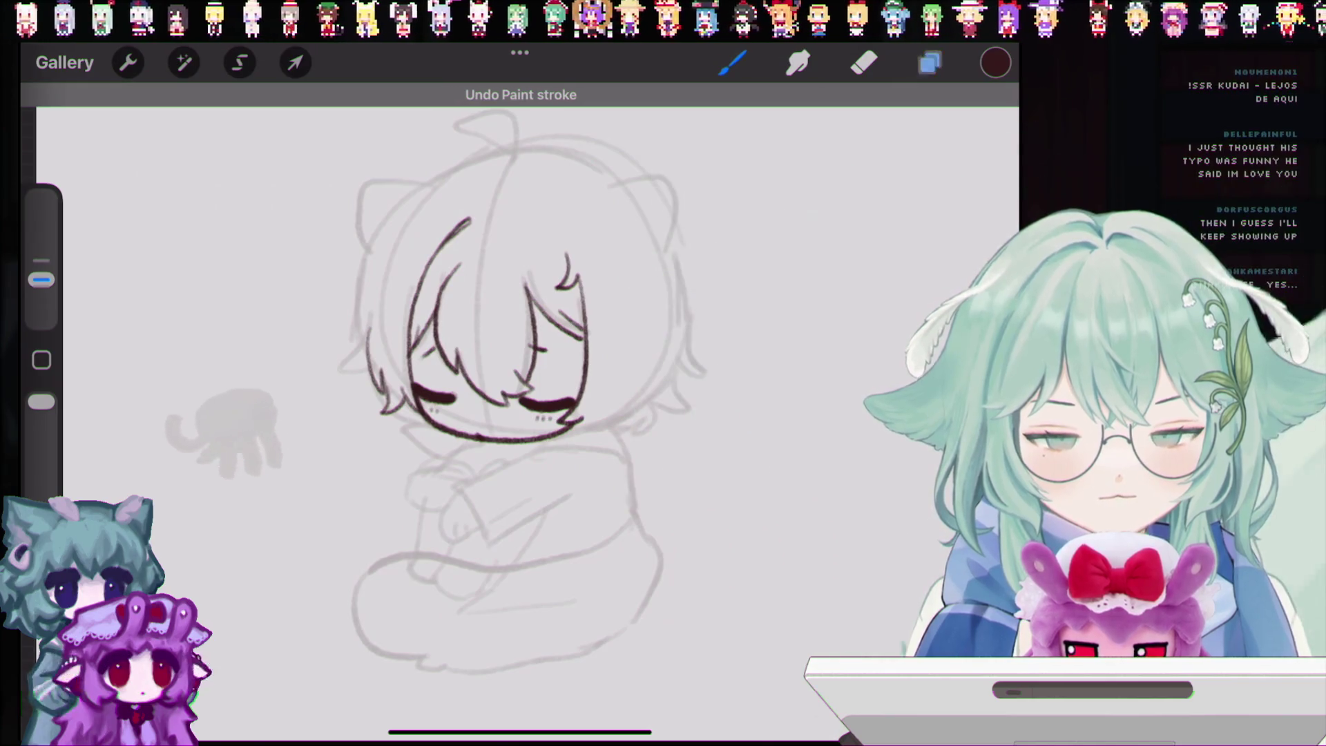
pyautogui.press('l')
pyautogui.press('l')
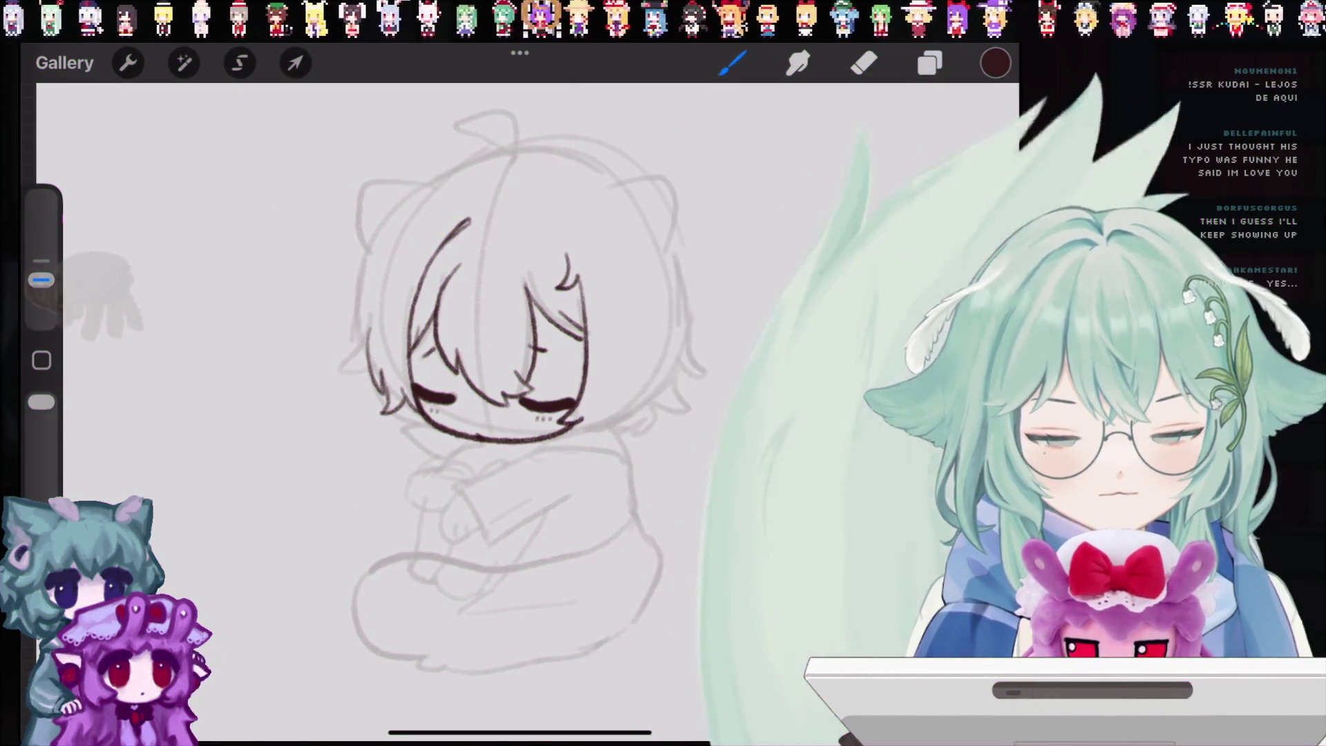
# Step: Rewrite 'RazorFur' next to the head and add a mark beneath it, undoing stray strokes
pyautogui.moveTo(629, 295)
pyautogui.mouseDown()
pyautogui.moveTo(635, 330)
pyautogui.moveTo(690, 311)
pyautogui.moveTo(701, 283)
pyautogui.mouseUp()
pyautogui.click(714, 284)
pyautogui.hotkey('ctrl', 'z')
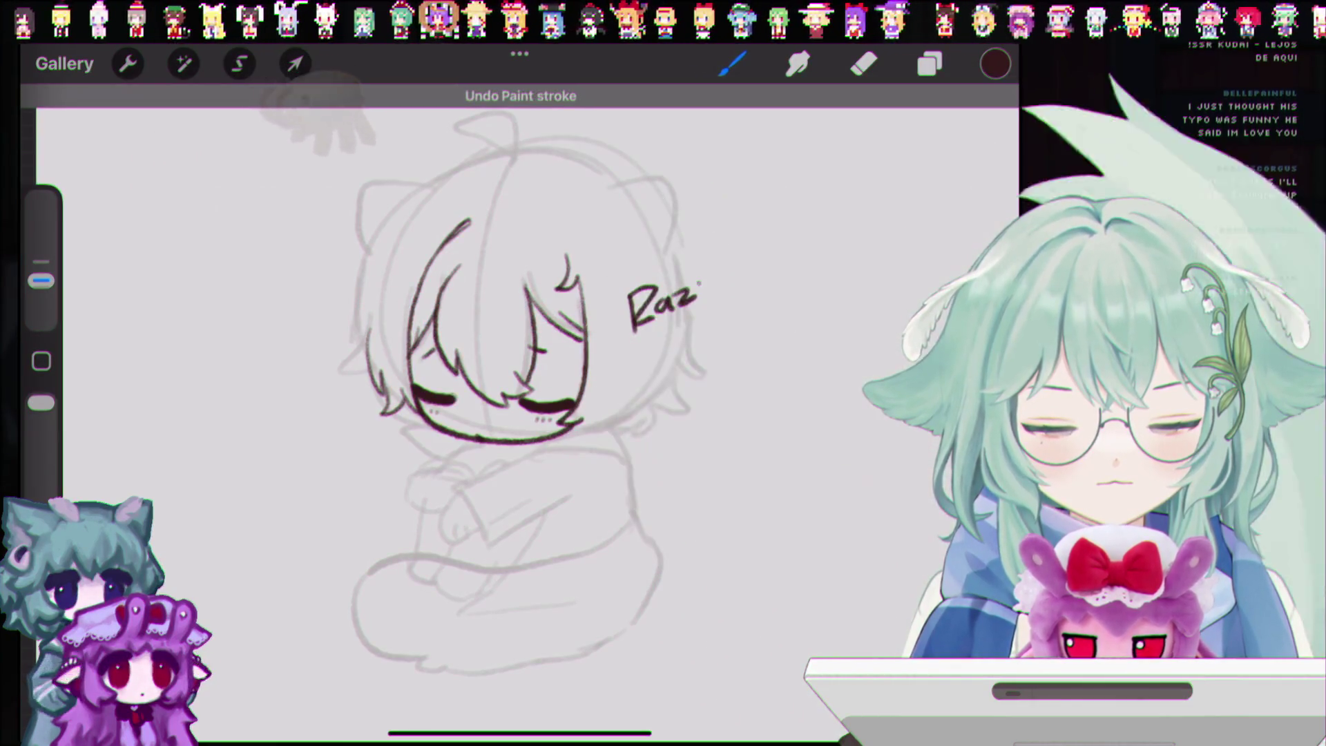
pyautogui.moveTo(722, 278)
pyautogui.mouseDown()
pyautogui.moveTo(738, 279)
pyautogui.moveTo(750, 246)
pyautogui.mouseUp()
pyautogui.moveTo(739, 267); pyautogui.dragTo(775, 260)
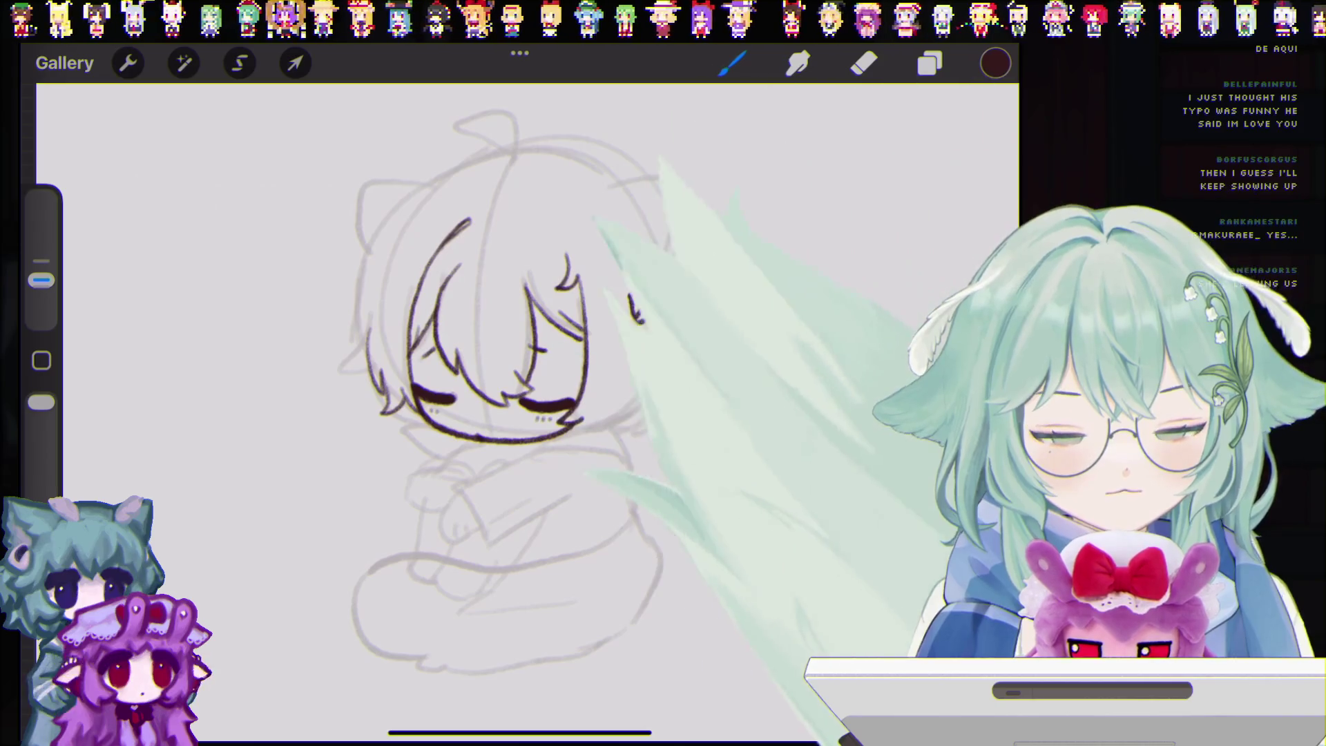
pyautogui.moveTo(701, 316); pyautogui.dragTo(718, 308)
pyautogui.hotkey('ctrl', 'z')
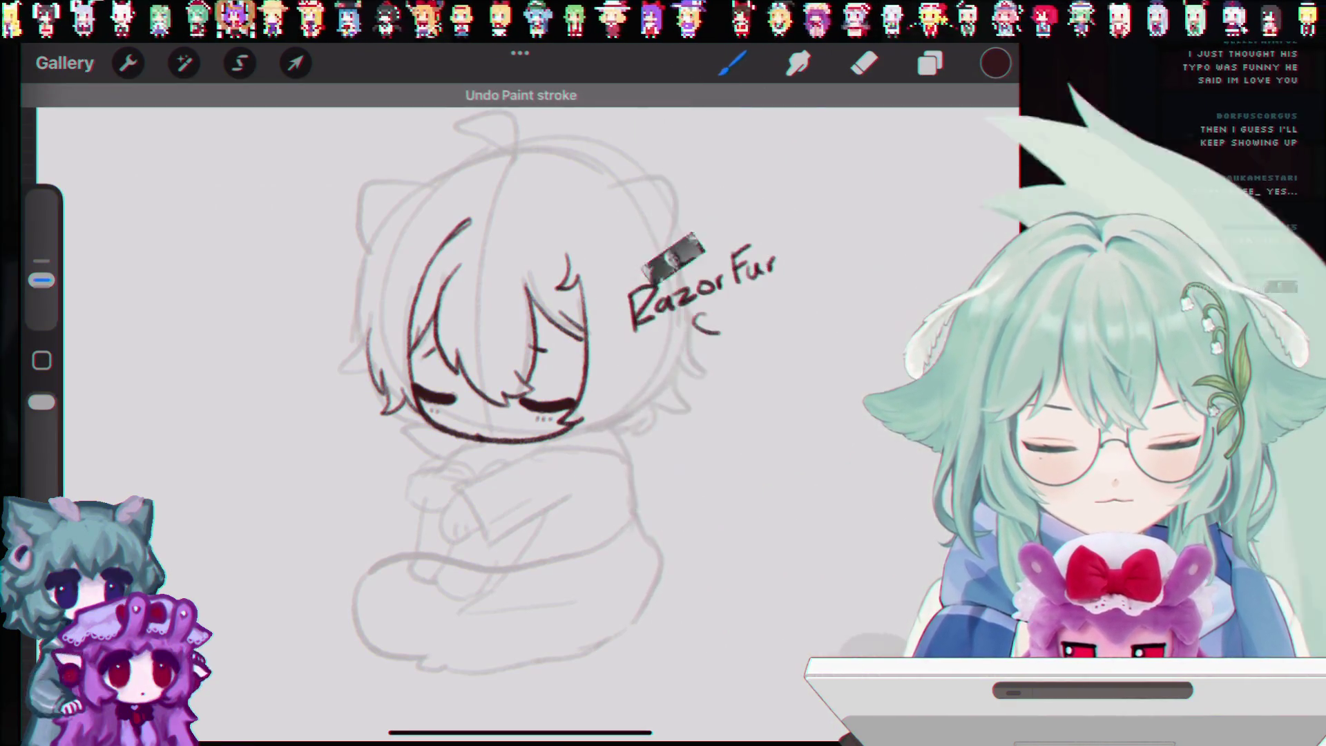
pyautogui.hotkey('ctrl', 'z')
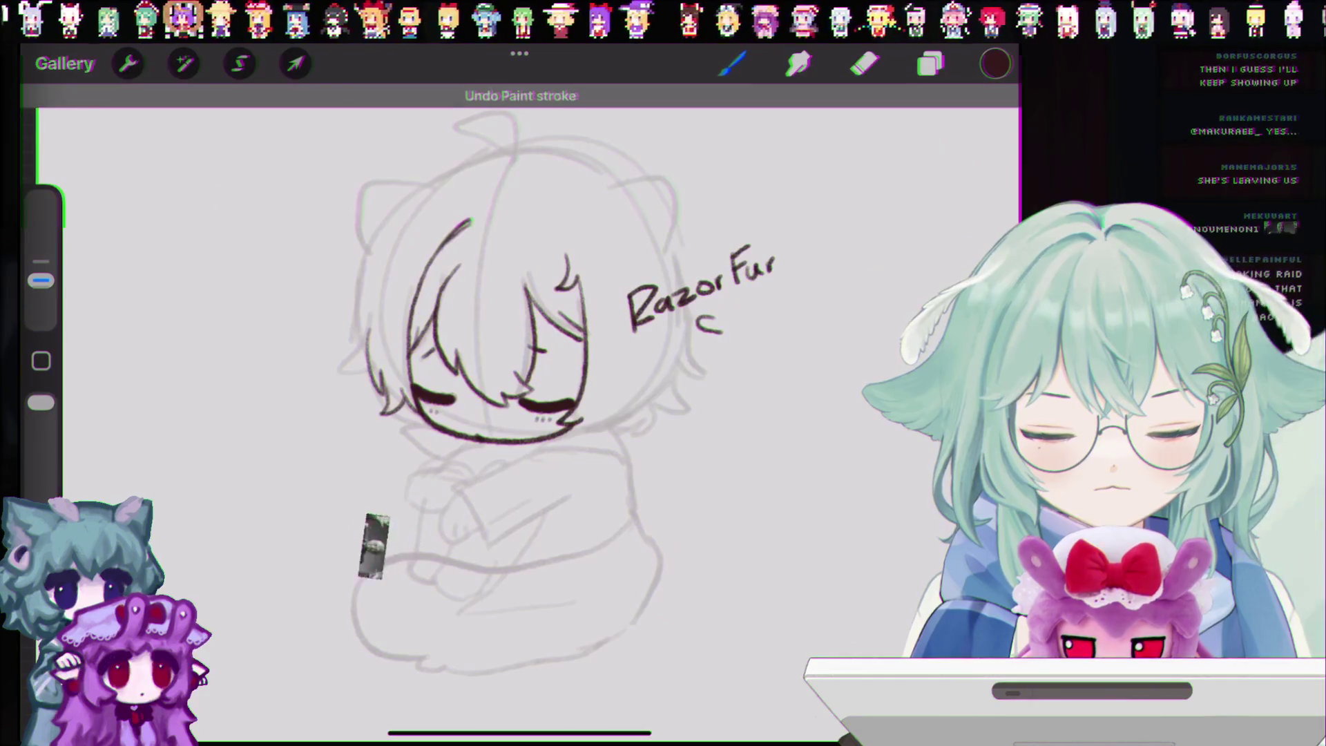
pyautogui.hotkey('ctrl', 'z')
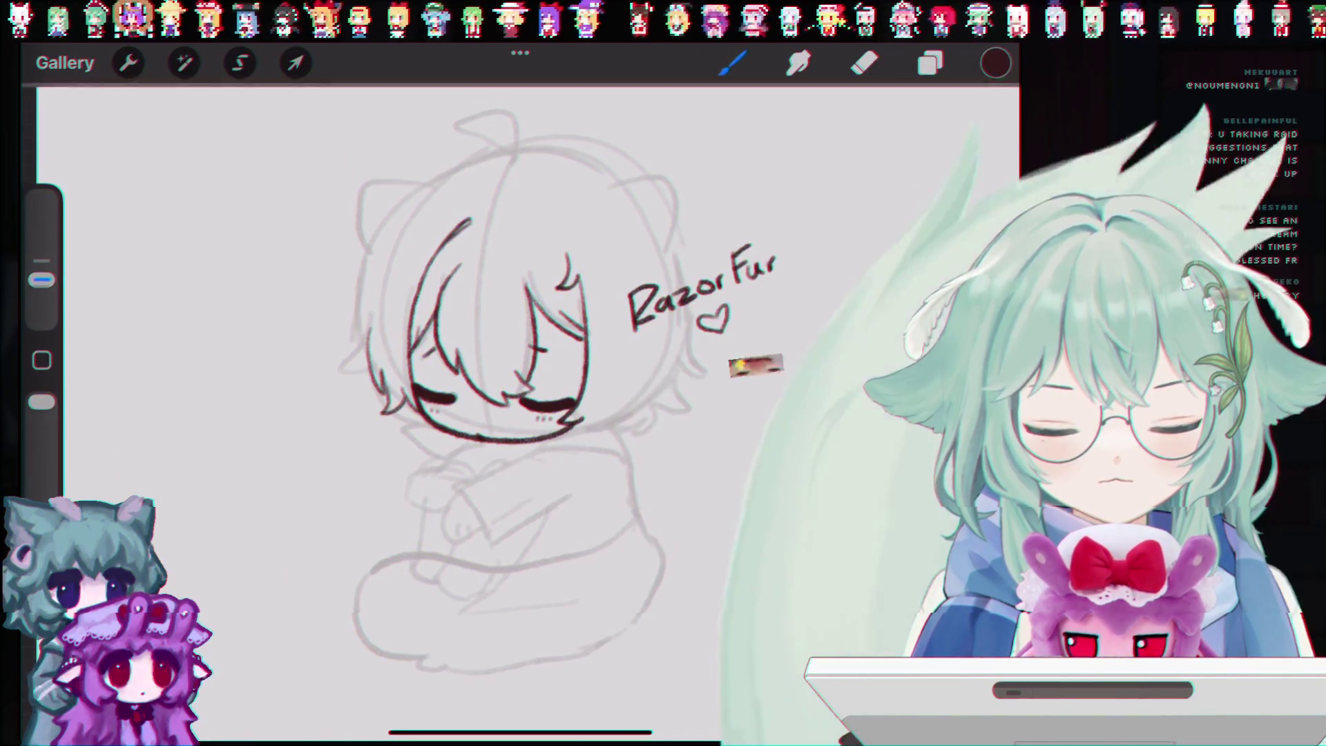
pyautogui.scroll(-3, 587, 380)
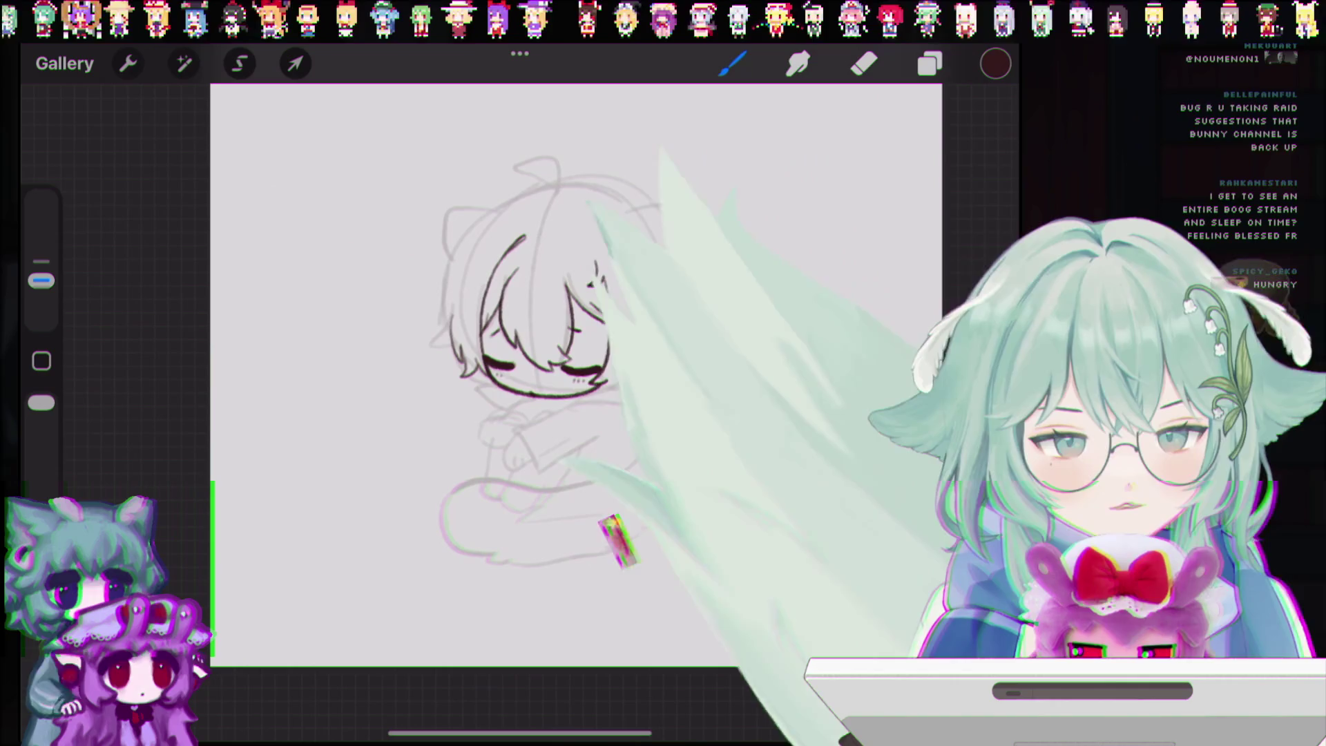